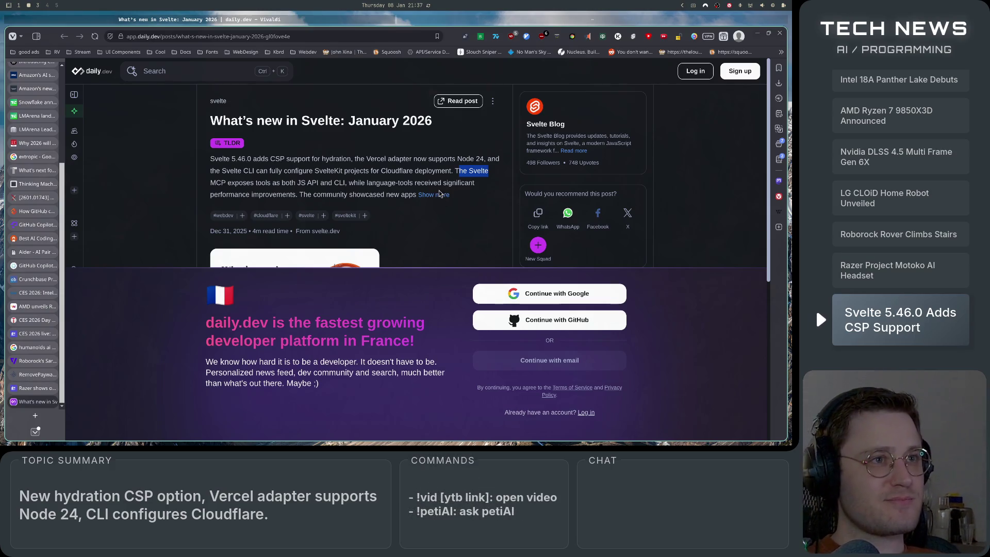
Highlight the TLDR phrases about MCP exposing tools and language-tools improvements while reading
drag(217, 184, 348, 183)
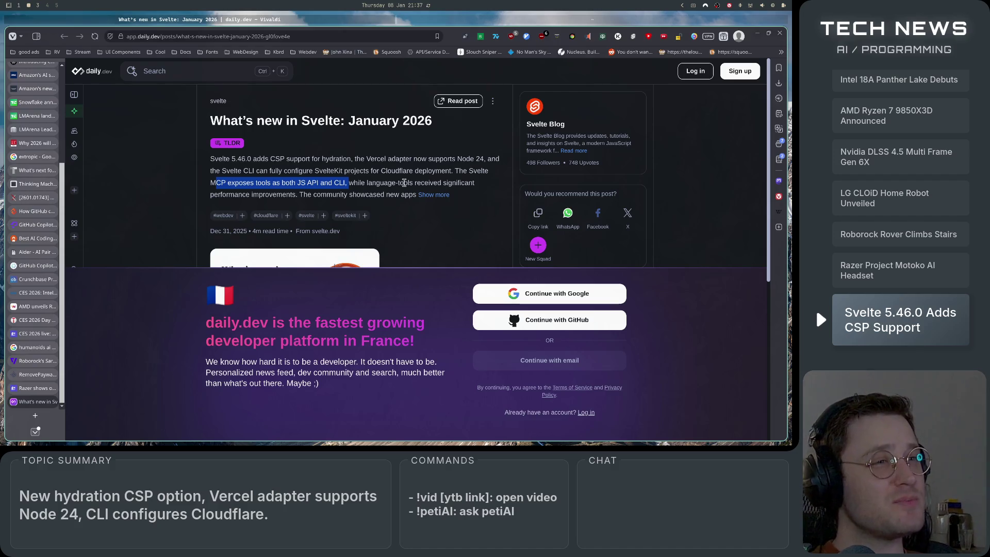
click(340, 183)
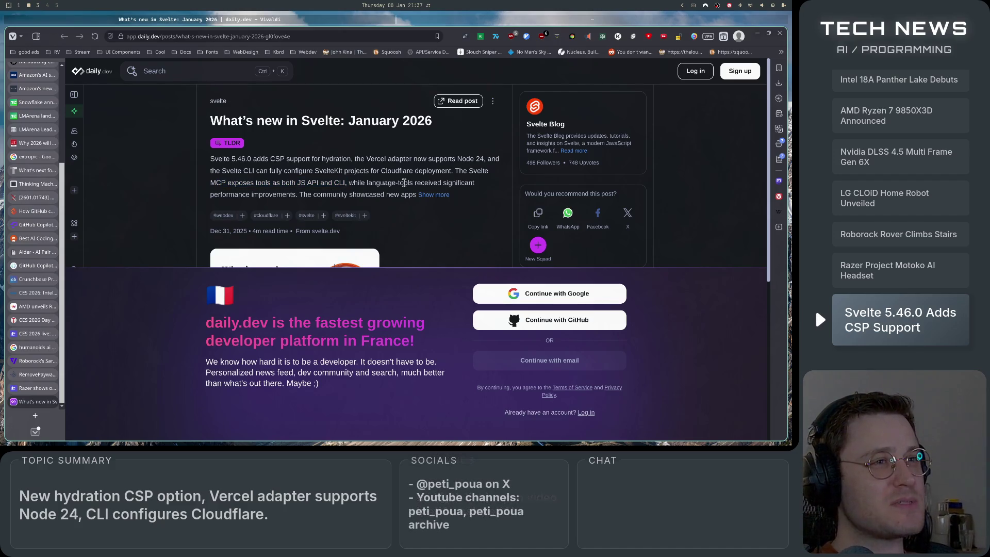
mouse_move(210, 183)
mouse_down()
mouse_move(363, 183)
mouse_move(346, 181)
mouse_up()
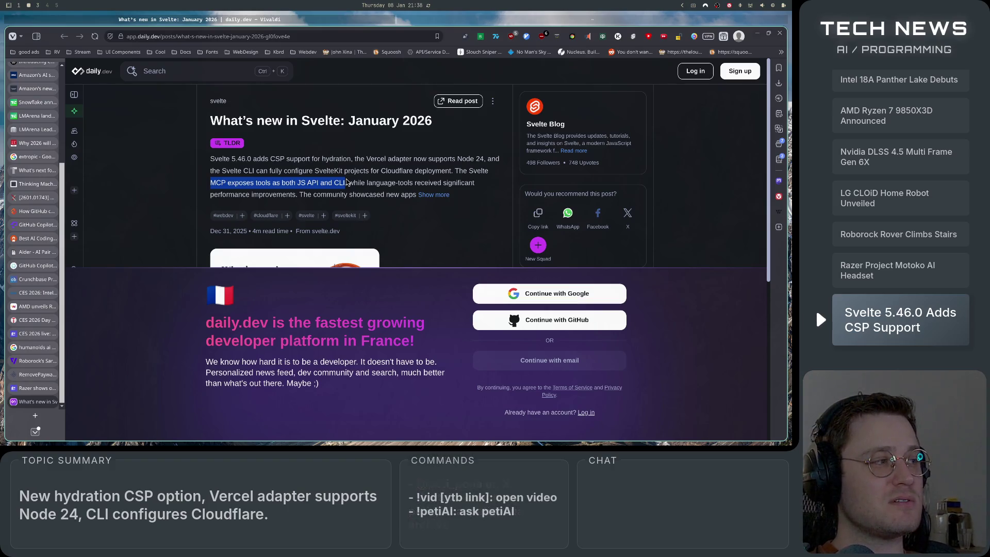
click(346, 181)
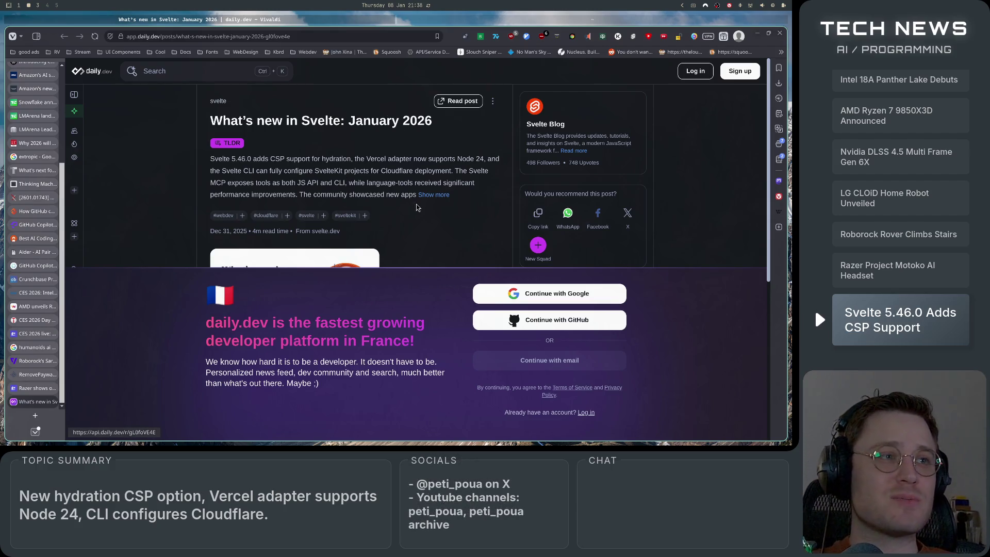
mouse_move(349, 183)
mouse_down()
mouse_move(480, 188)
mouse_move(229, 195)
mouse_move(380, 194)
mouse_up()
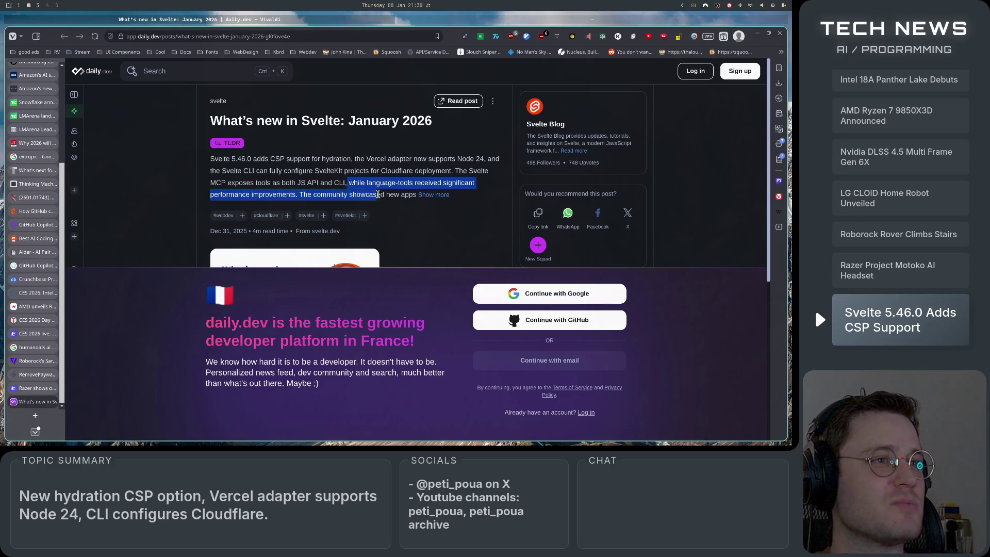
Expand the TLDR with Show more and highlight the sentence about community showcased apps
click(433, 195)
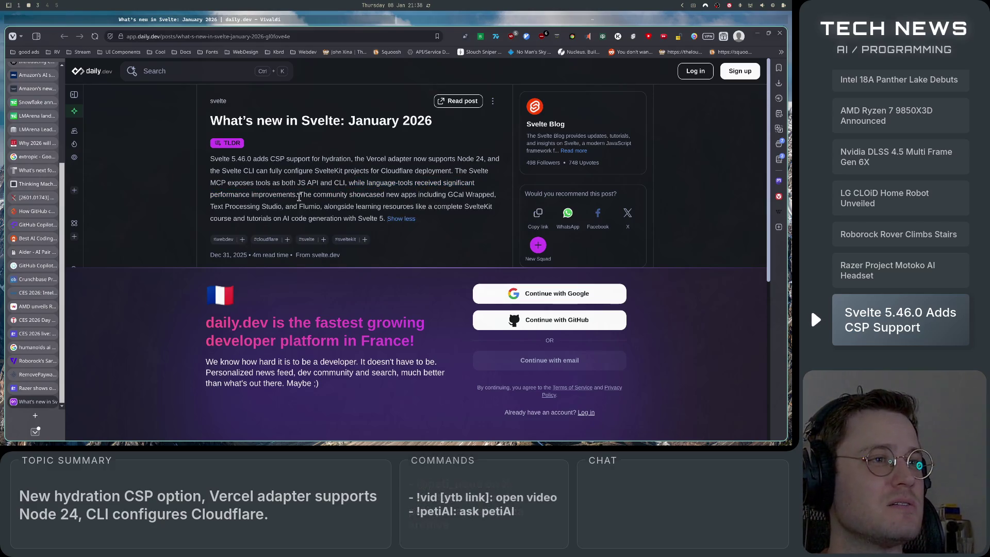
mouse_move(299, 194)
mouse_down()
mouse_move(509, 198)
mouse_move(220, 207)
mouse_move(389, 207)
mouse_move(462, 219)
mouse_move(492, 207)
mouse_move(298, 222)
mouse_move(370, 227)
mouse_up()
click(370, 227)
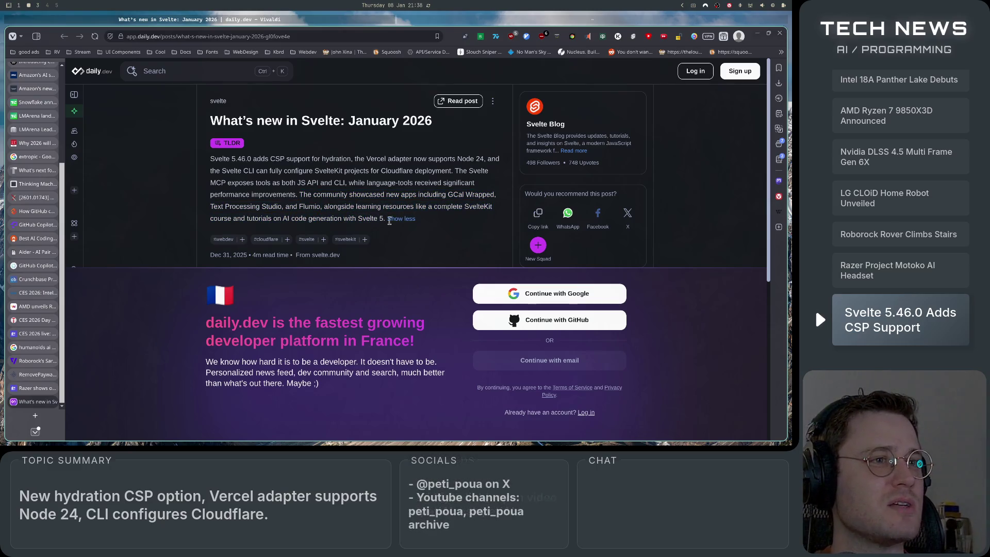
scroll(432, 229, down, 2)
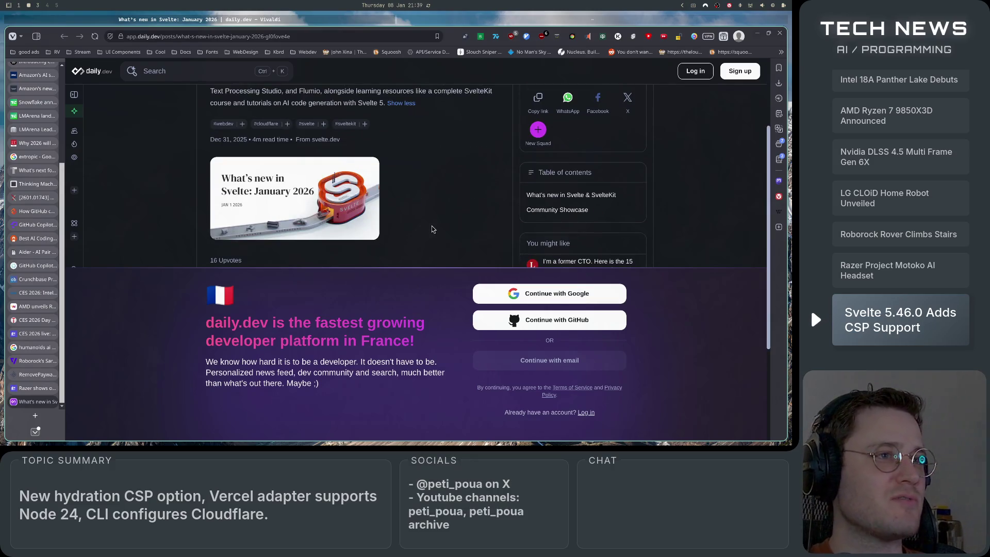
scroll(432, 229, down, 3)
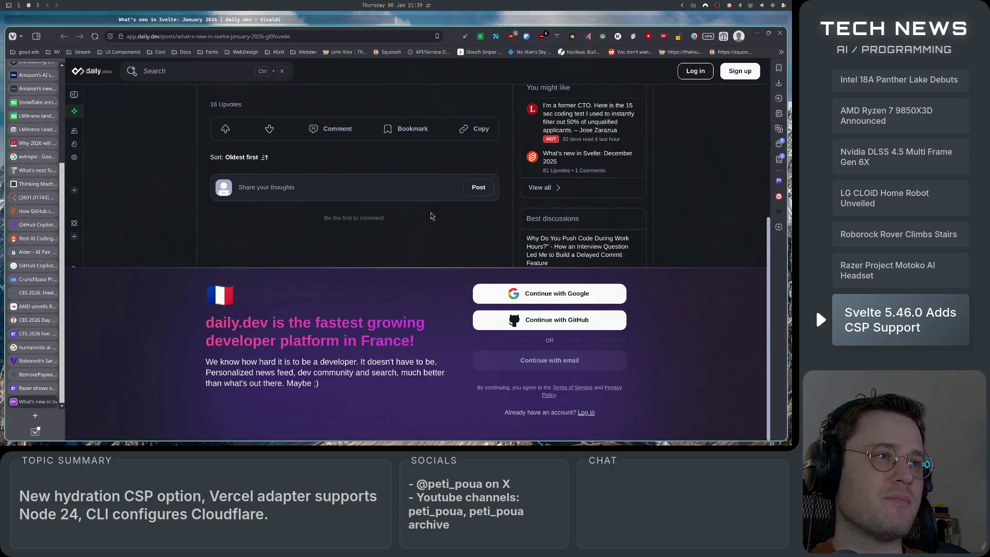
scroll(432, 199, up, 5)
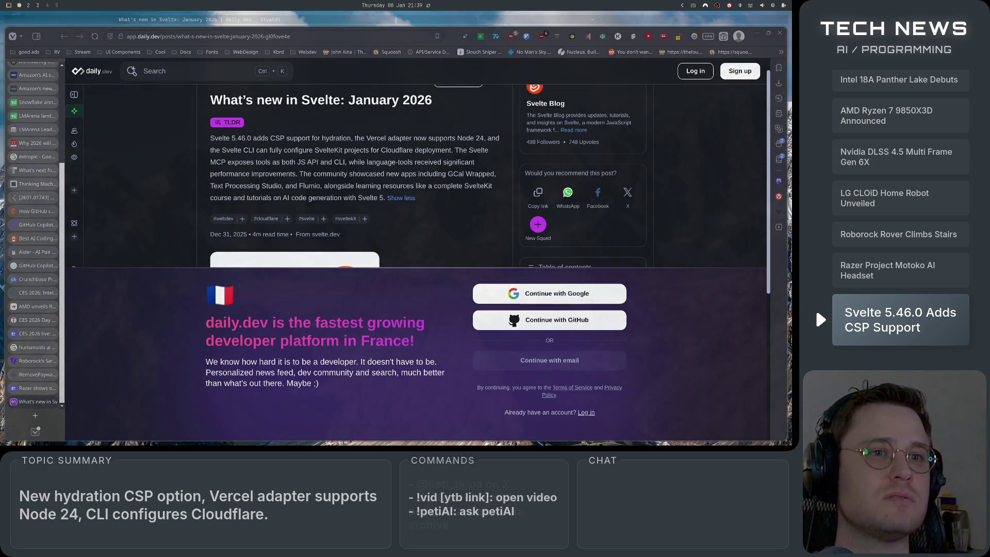
mouse_move(37, 287)
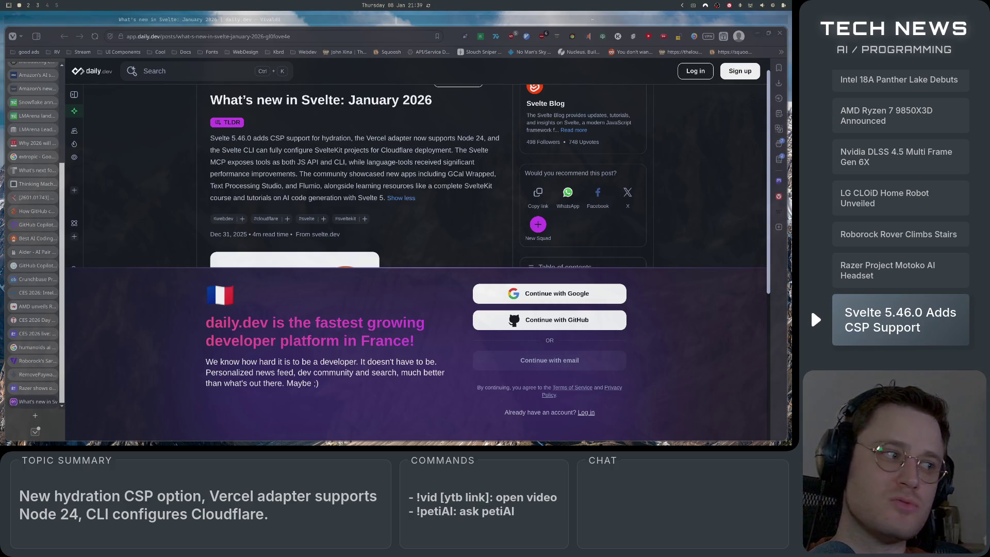
key(super+3)
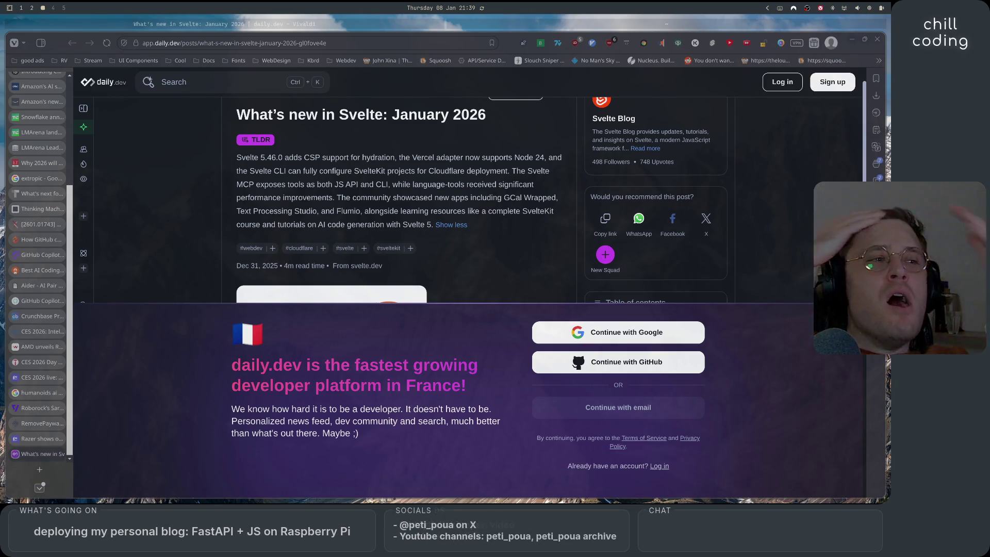
Return to the browser workspace and open a new terminal window over the Svelte article
key(super+2)
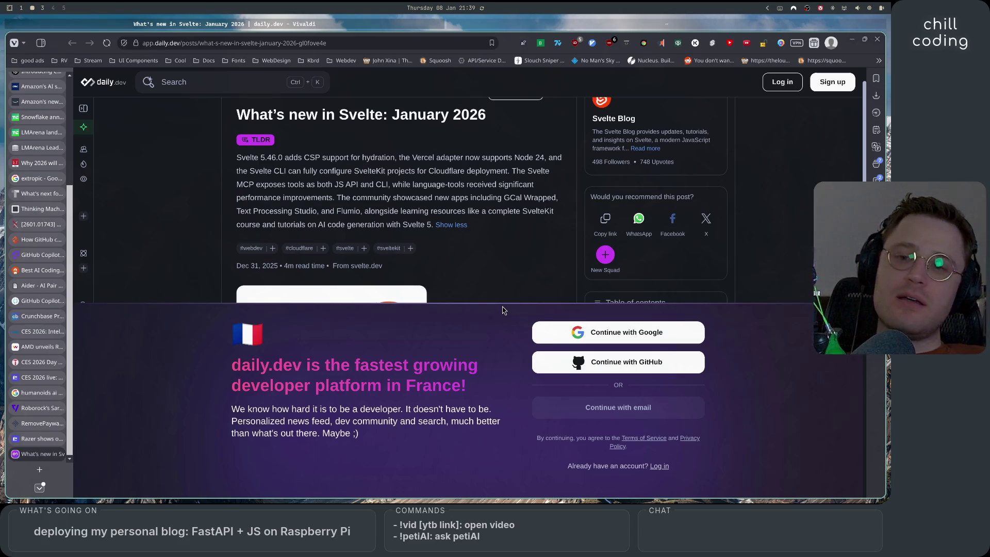
key(super+Return)
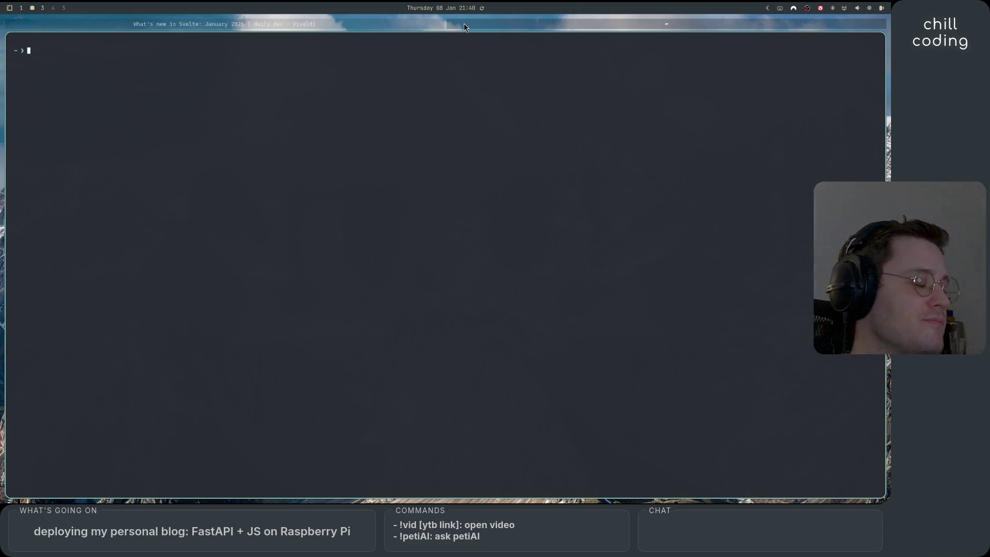
Change into Code/petipouacom in the terminal and launch Neovim there with nv
key(super+3)
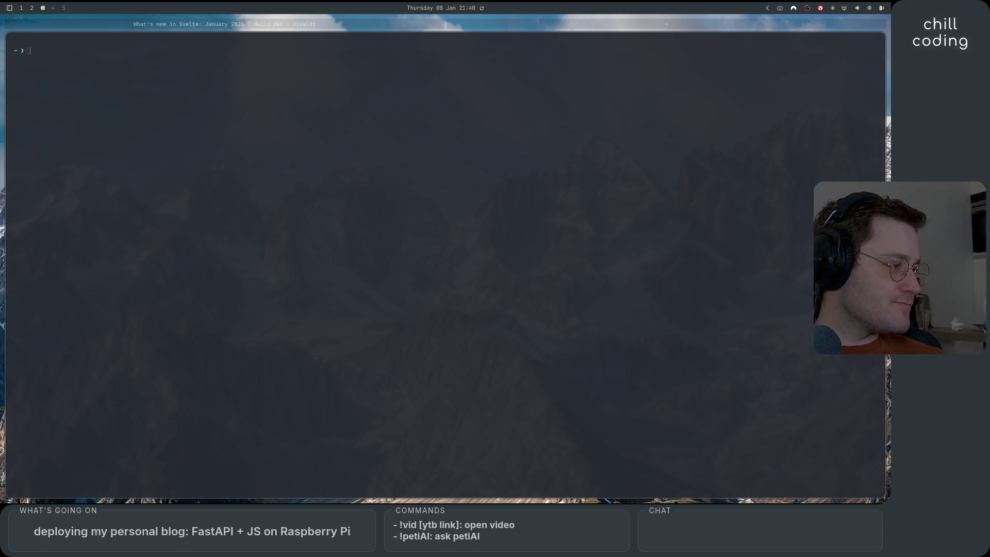
key(super+2)
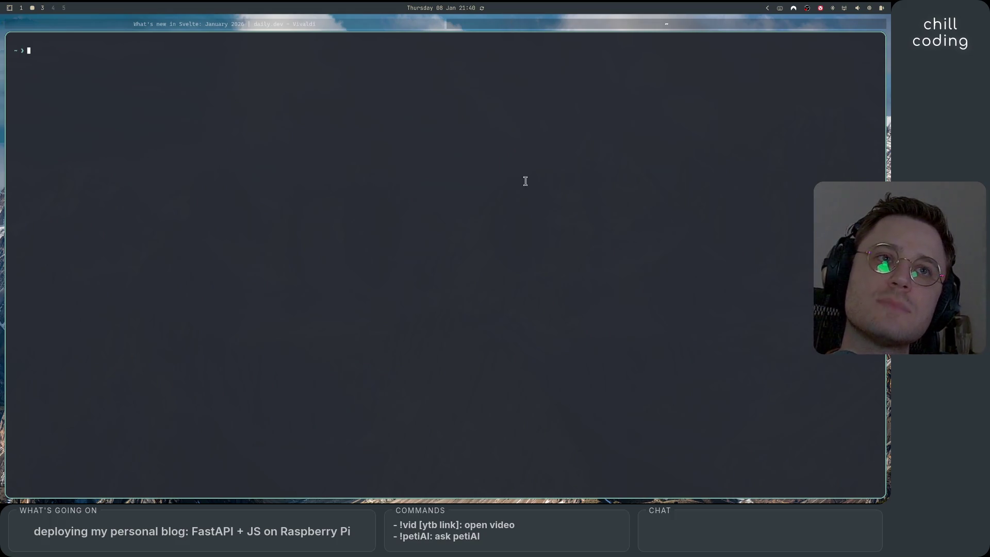
text(nv)
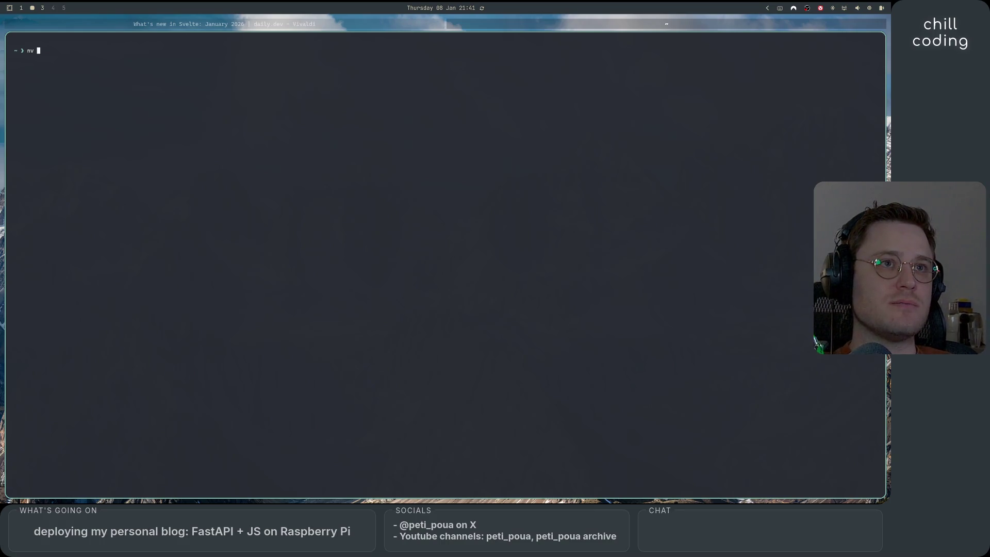
key(BackSpace)
key(BackSpace)
key(BackSpace)
text(cd Codew)
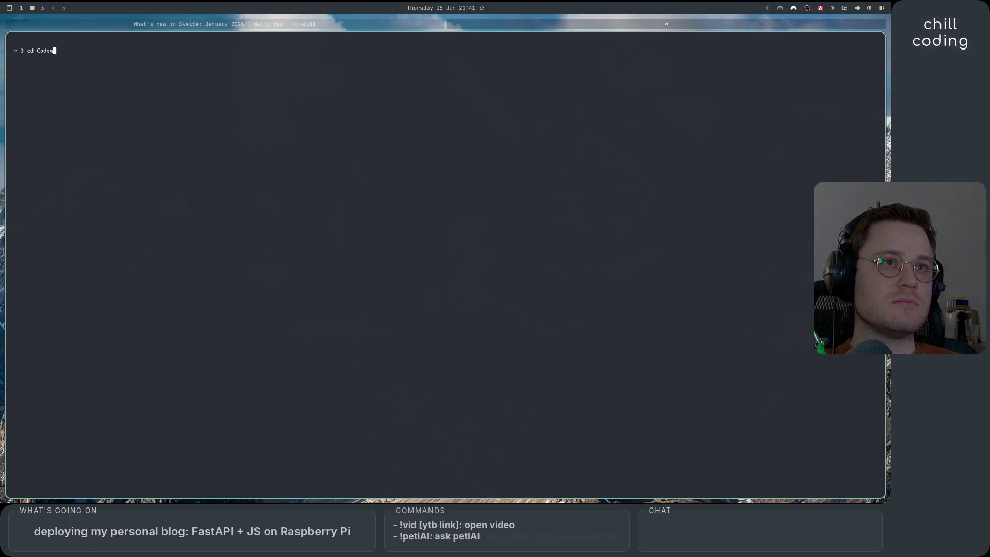
key(BackSpace)
text(/)
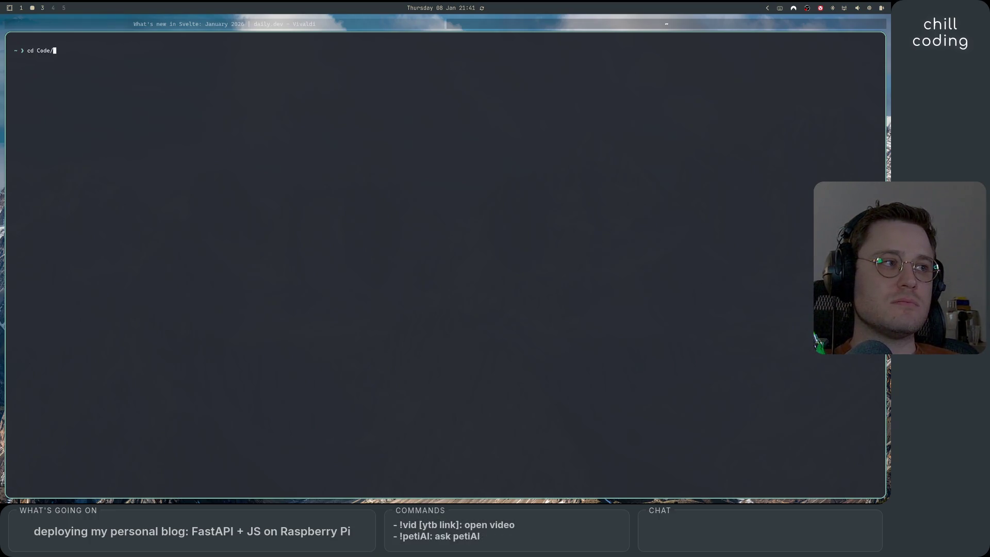
text(petipouacom)
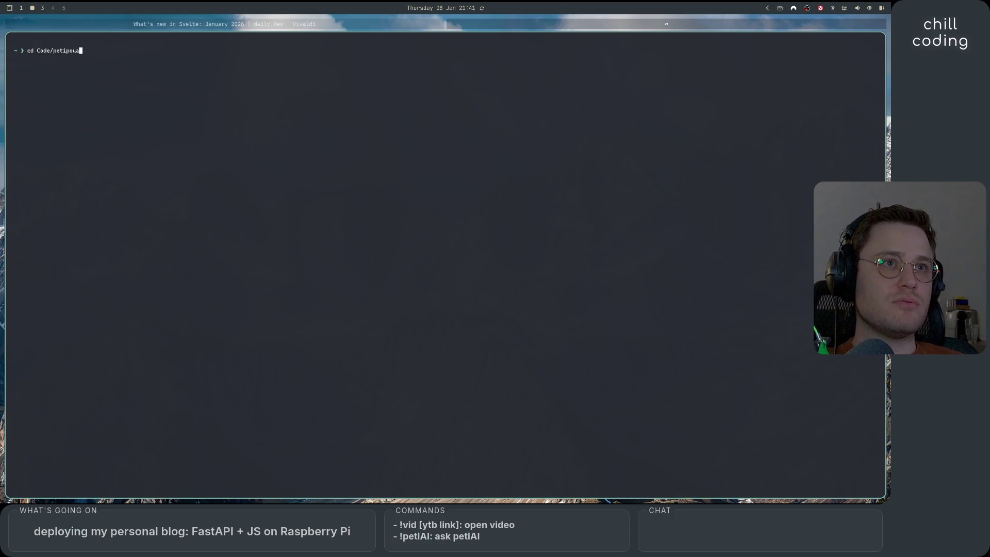
key(Return)
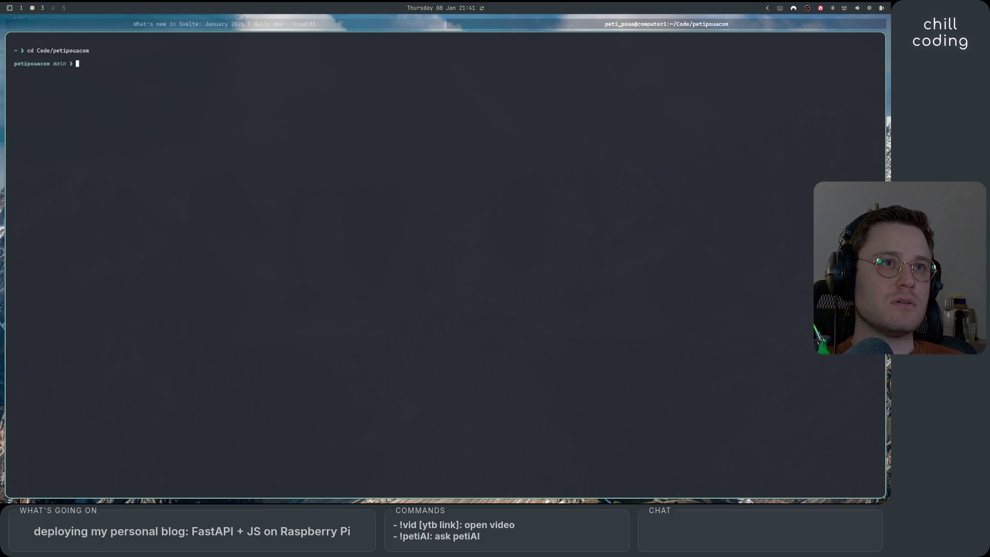
text(nv)
key(Return)
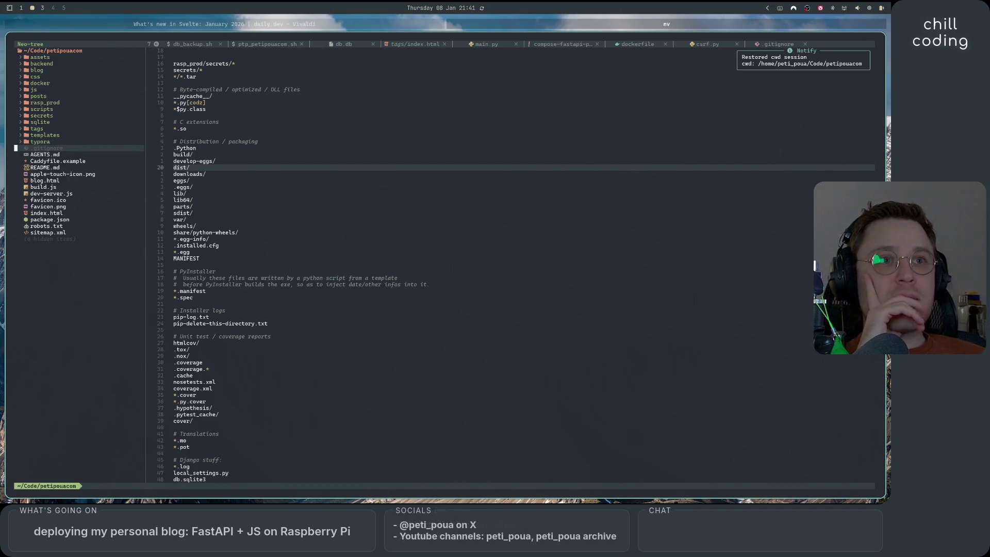
Open blog/rewrite-lecun.md from the file tree and skim it from end to top
key(k)
key(k)
key(k)
key(k)
key(k)
key(k)
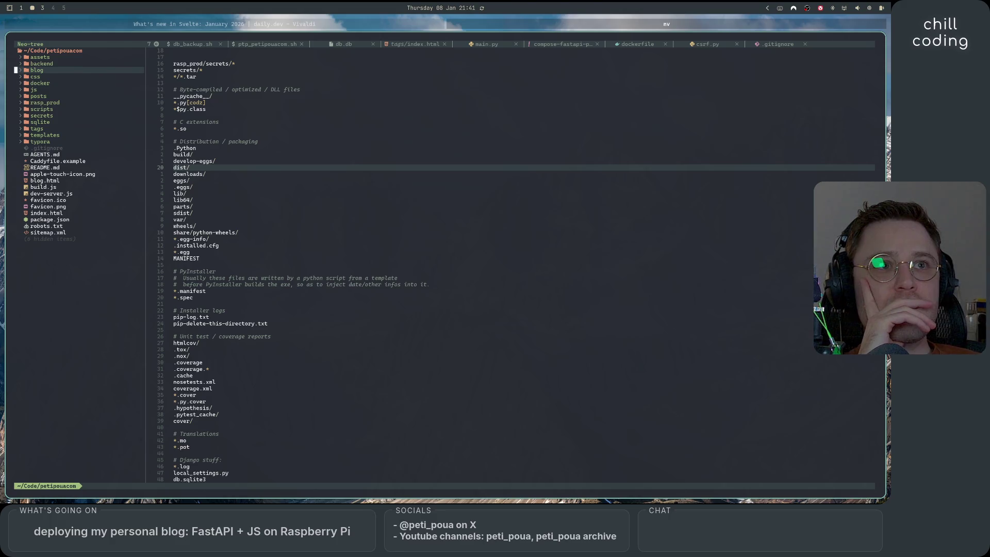
key(Return)
key(j)
key(j)
key(j)
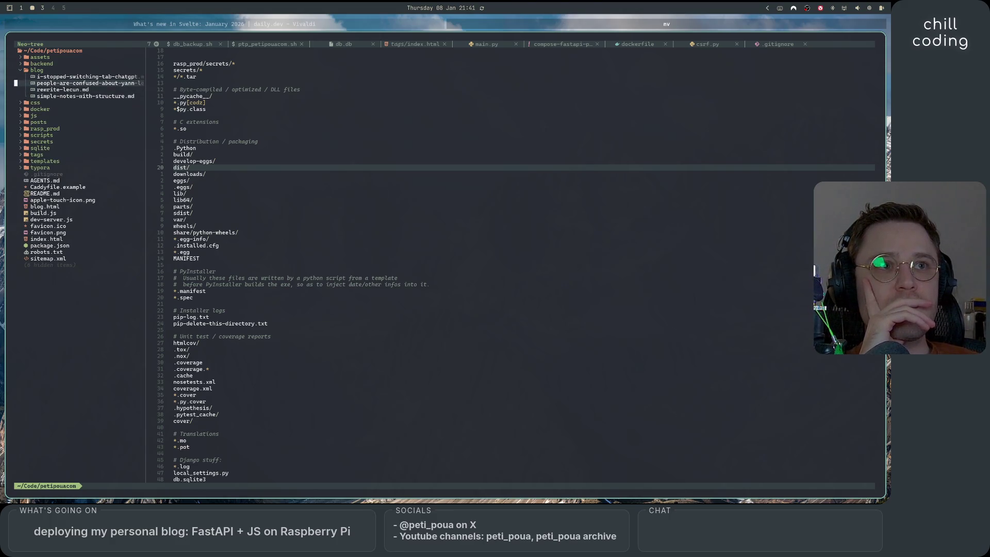
key(k)
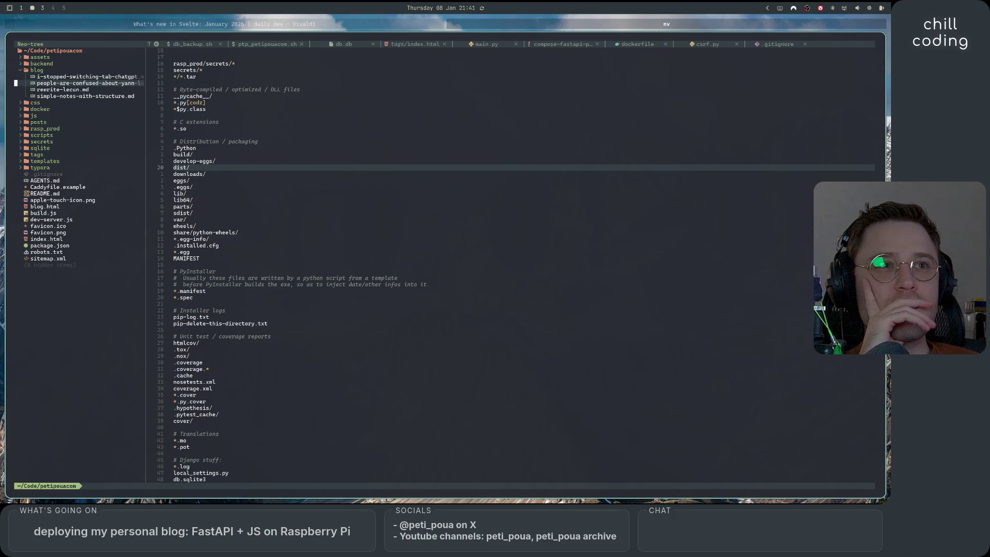
key(j)
key(Return)
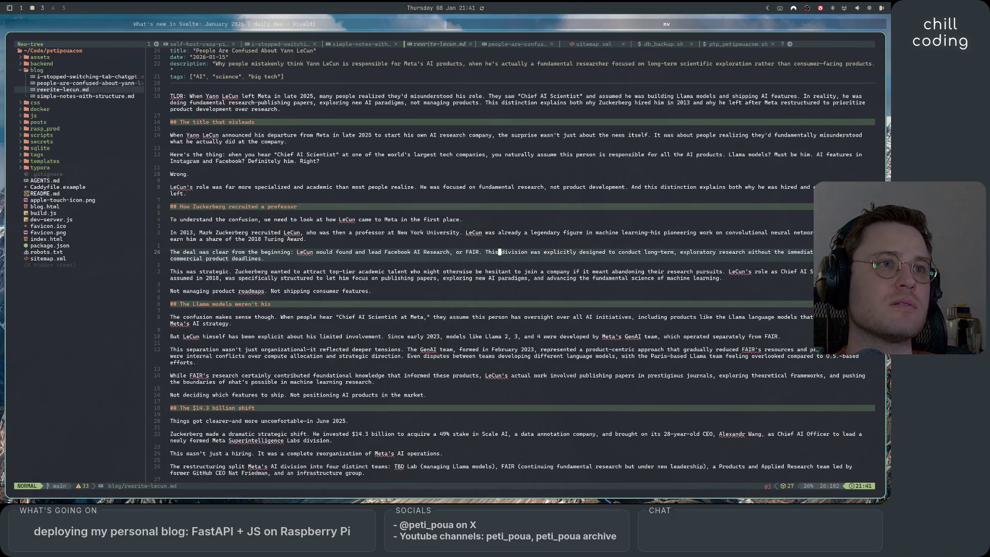
key(shift+g)
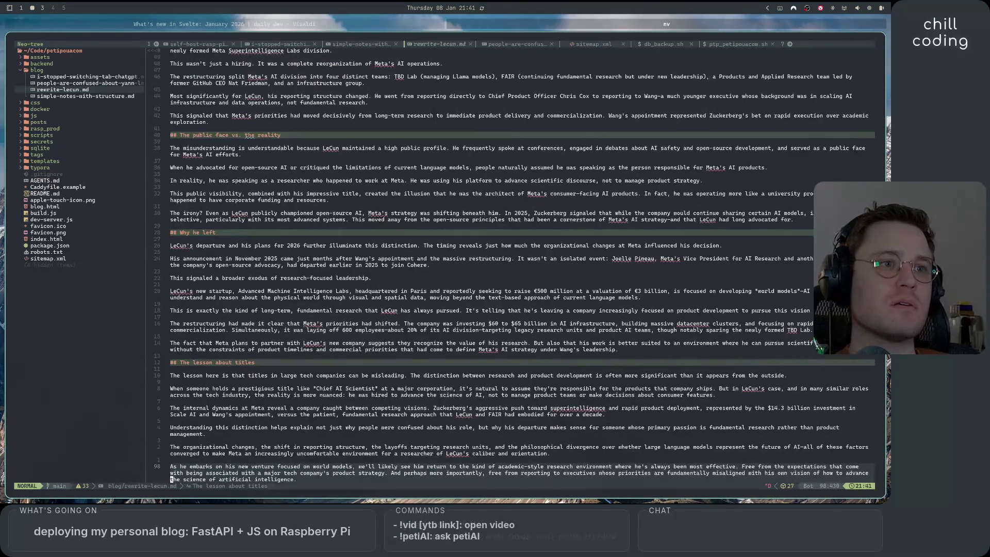
key(ctrl+u)
key(ctrl+u)
key(ctrl+u)
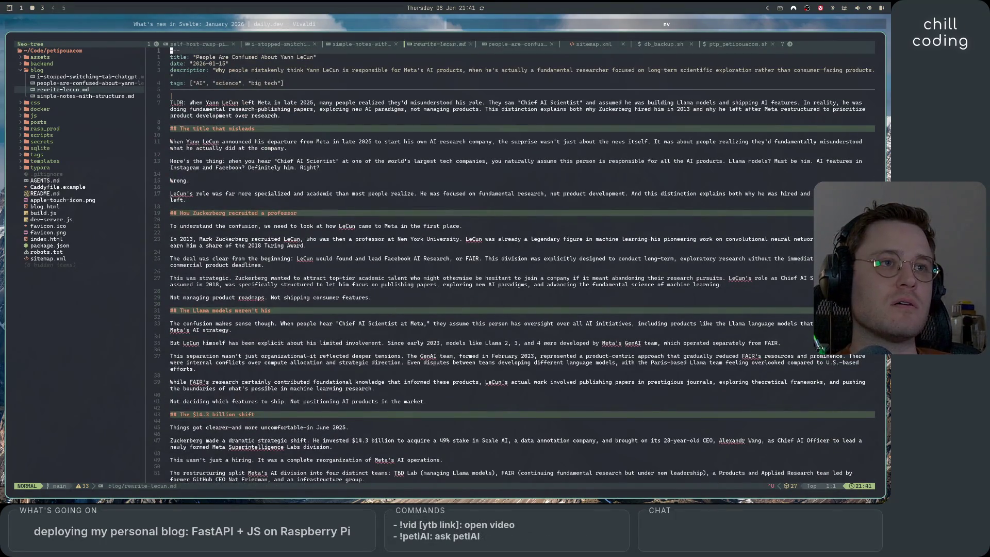
Switch to people-are-confused-about-yann-lecun.md and page through it with Ctrl-U/Ctrl-D
key(shift+l)
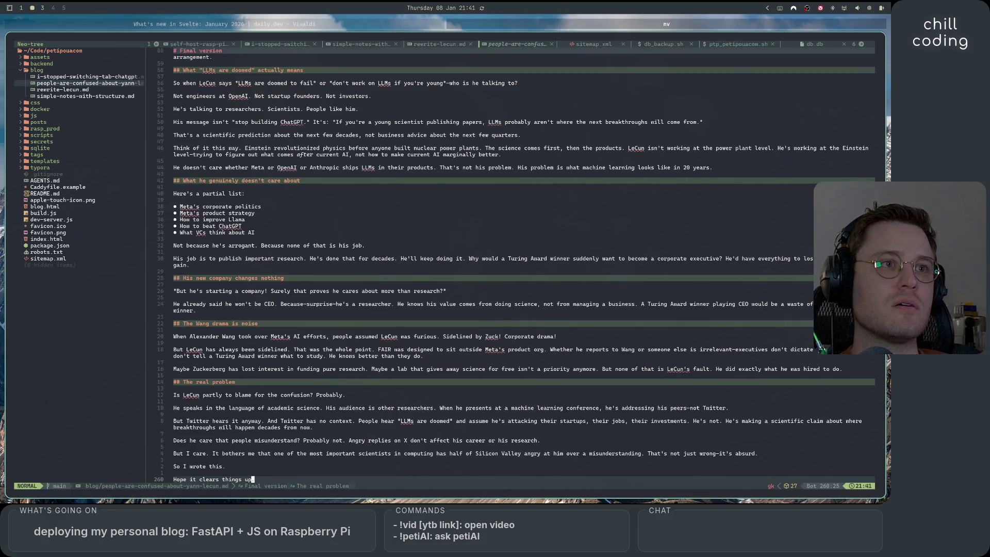
key(ctrl+u)
key(ctrl+u)
key(ctrl+u)
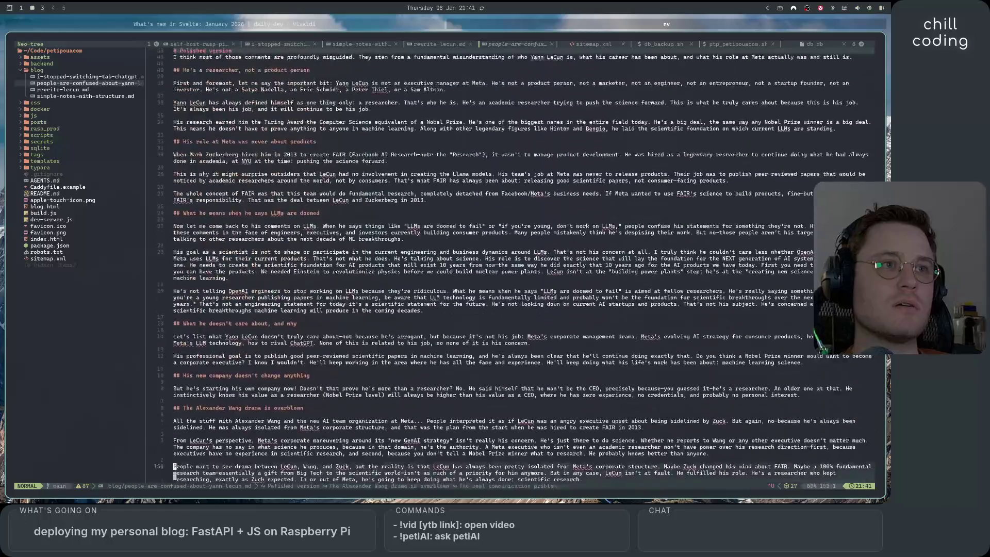
key(ctrl+u)
key(ctrl+u)
key(ctrl+u)
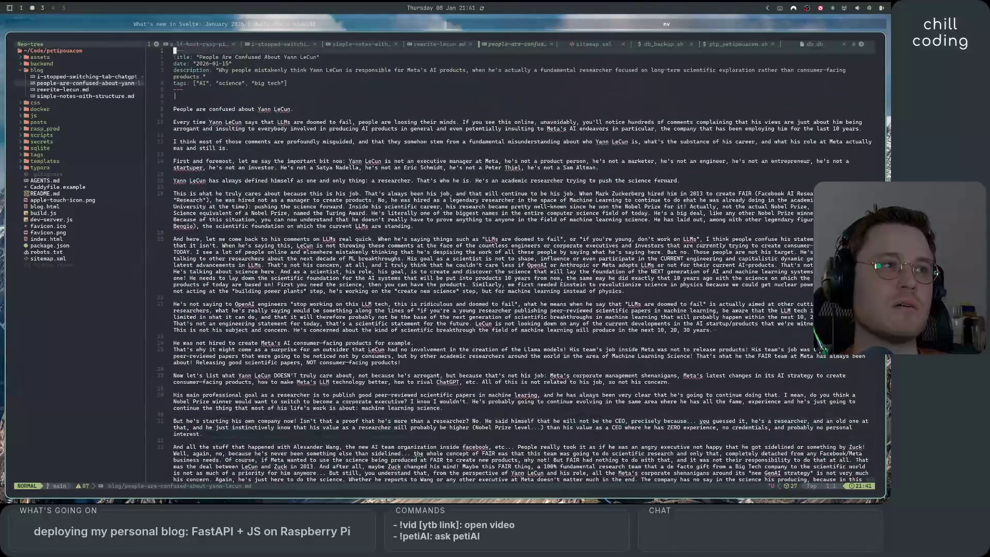
key(ctrl+d)
key(ctrl+d)
key(ctrl+d)
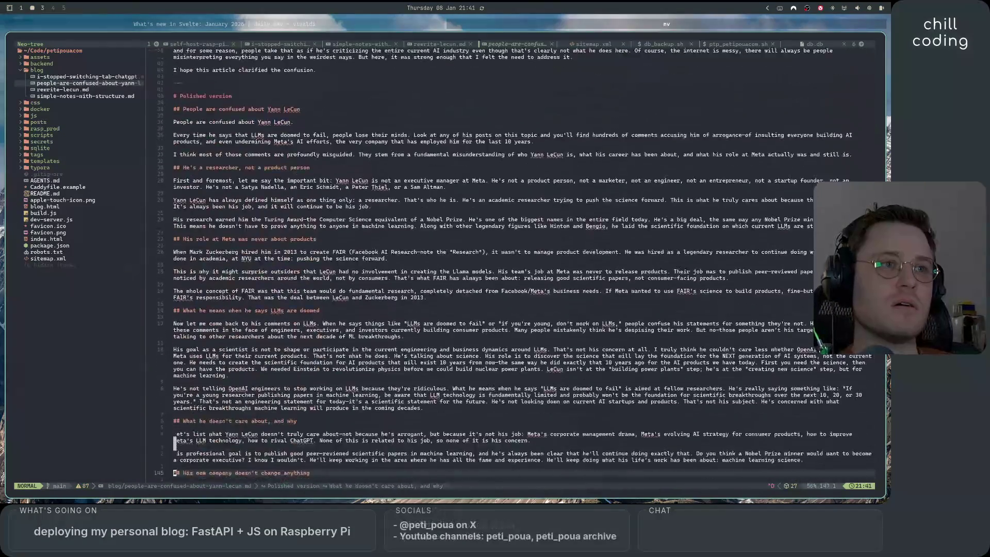
key(ctrl+d)
key(ctrl+d)
key(ctrl+d)
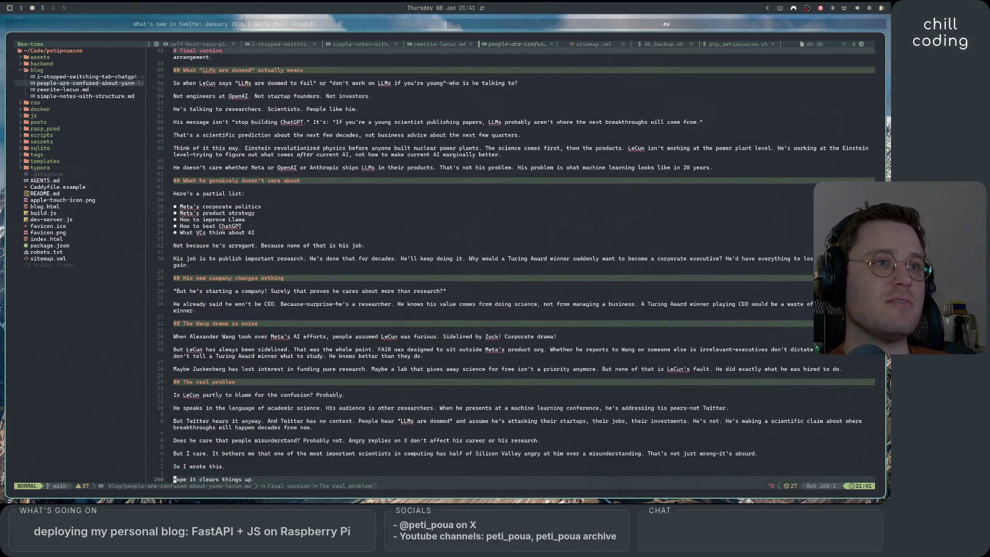
key(ctrl+u)
key(ctrl+u)
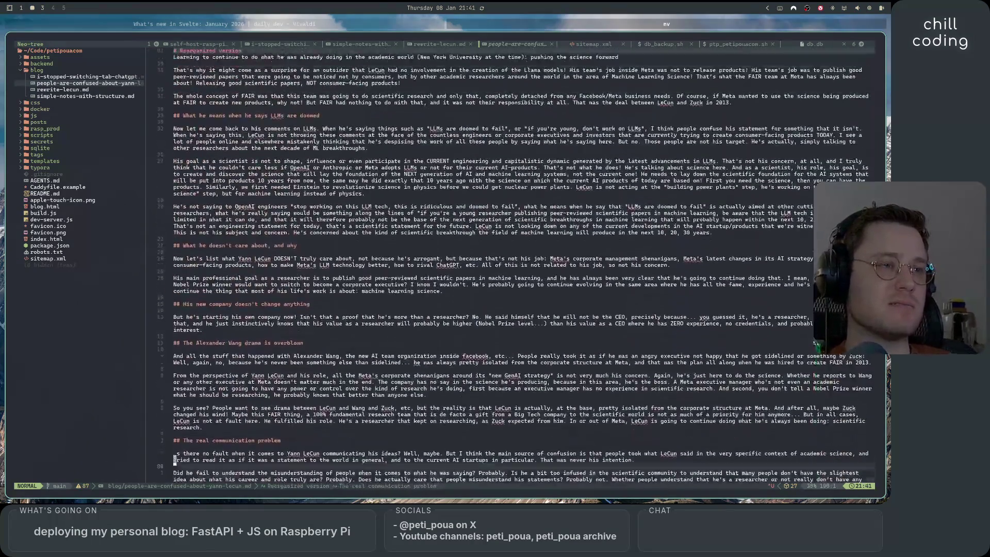
key(ctrl+u)
key(ctrl+u)
key(ctrl+u)
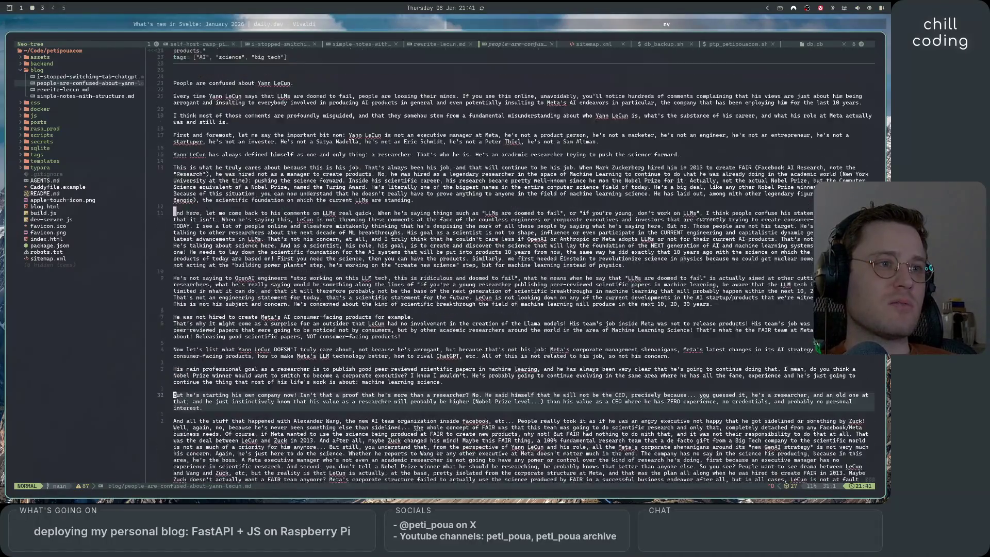
key(ctrl+d)
key(ctrl+u)
key(ctrl+u)
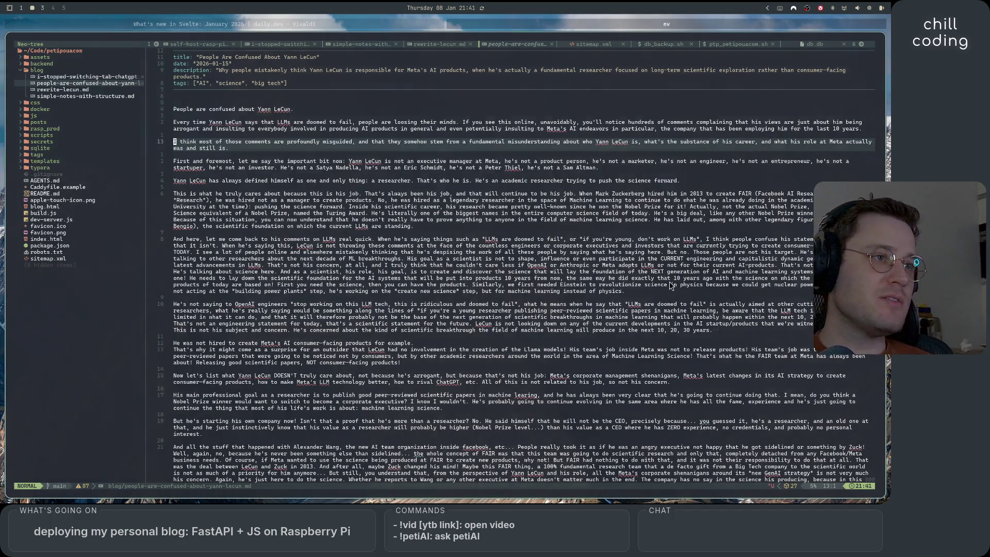
Scroll through the post's polished and final versions down to 'Hope it clears things up.'
scroll(673, 299, down, 6)
scroll(673, 299, down, 10)
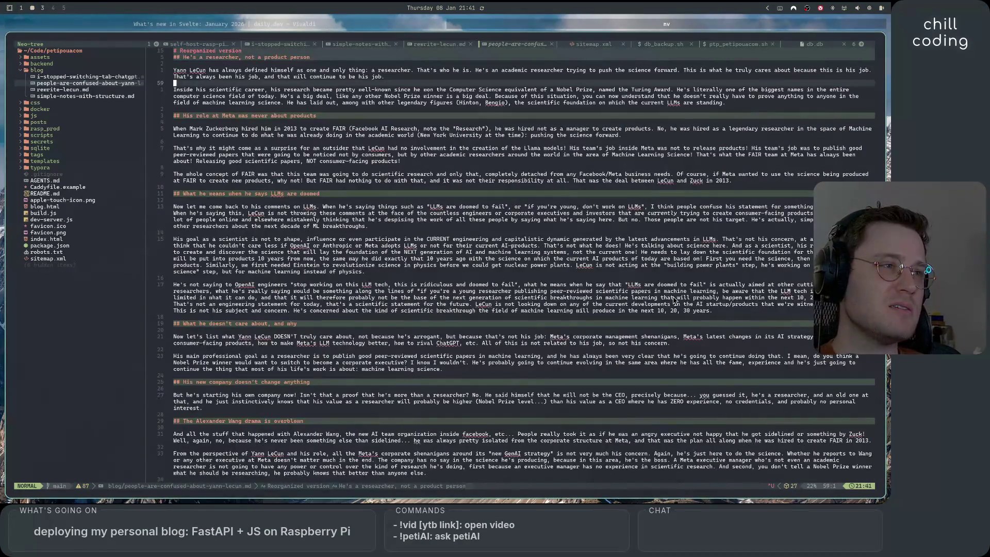
scroll(673, 299, up, 7)
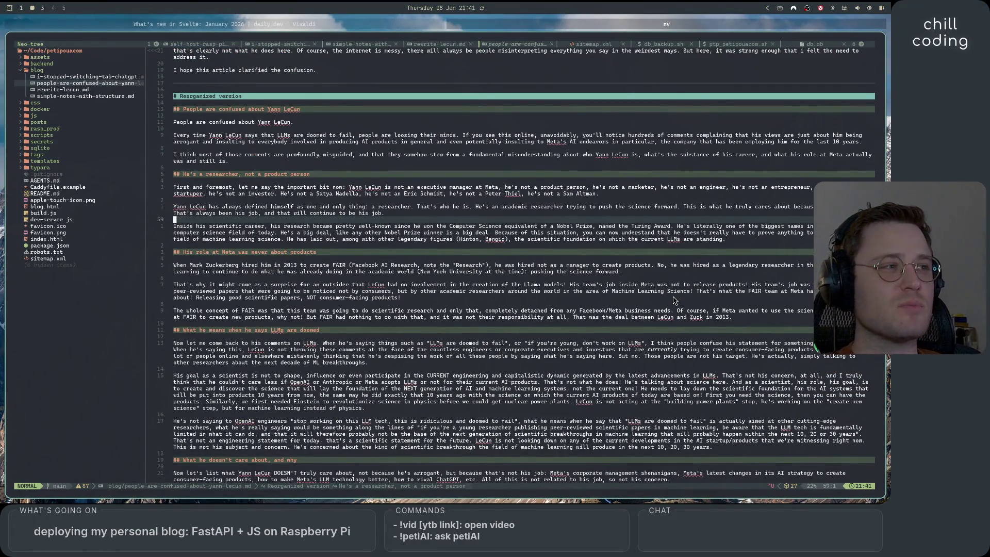
scroll(673, 299, down, 1)
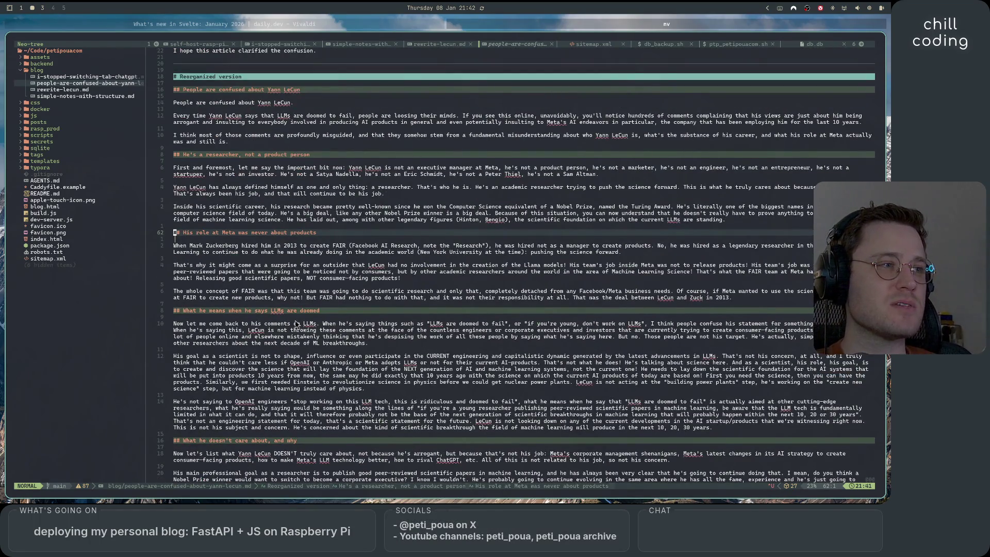
scroll(575, 304, down, 10)
scroll(575, 305, down, 10)
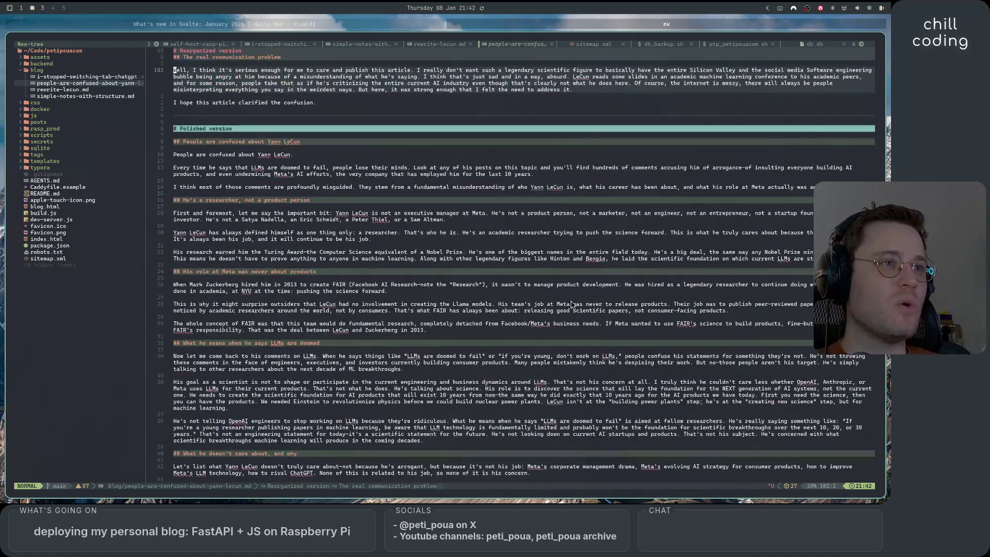
scroll(571, 304, down, 15)
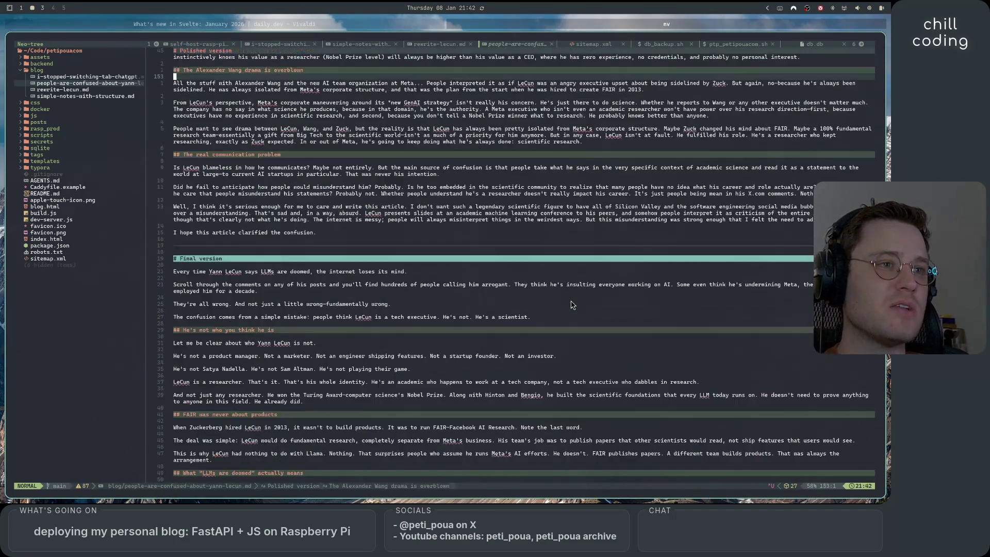
scroll(571, 304, up, 7)
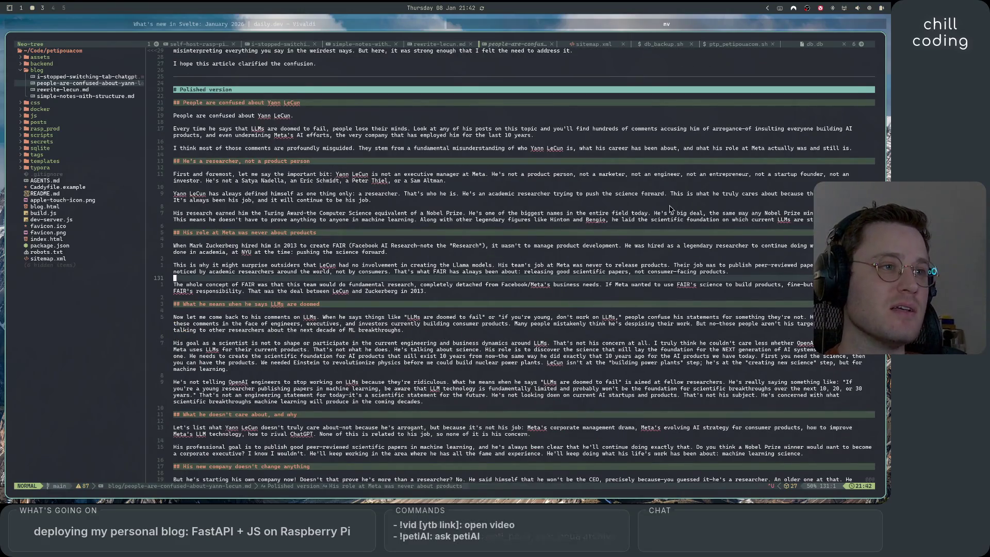
scroll(495, 307, down, 5)
scroll(495, 307, down, 10)
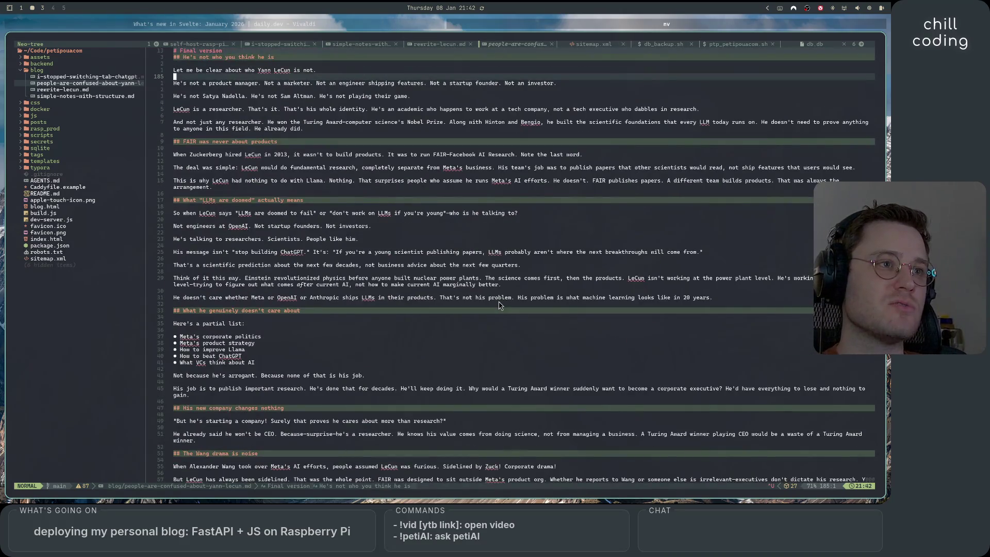
scroll(526, 304, down, 8)
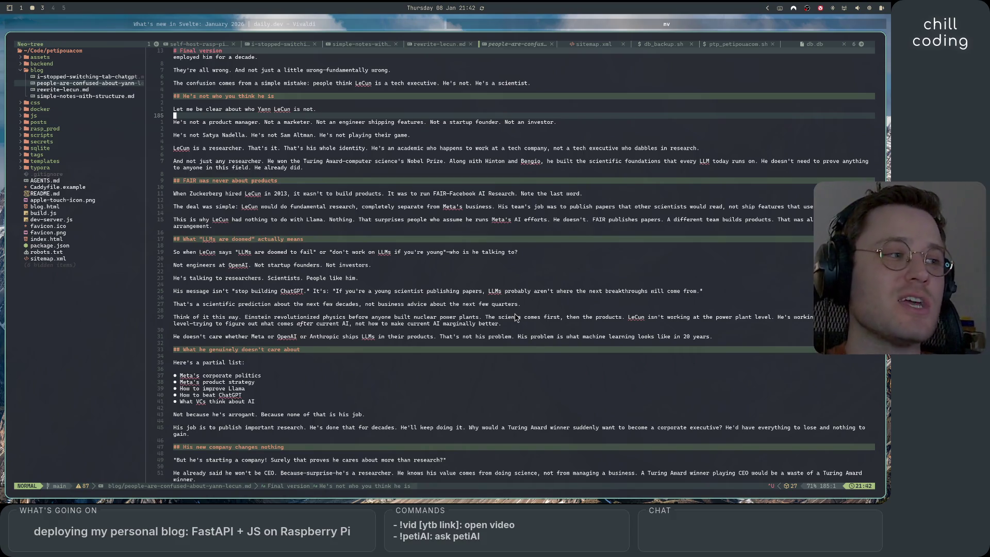
scroll(513, 294, down, 8)
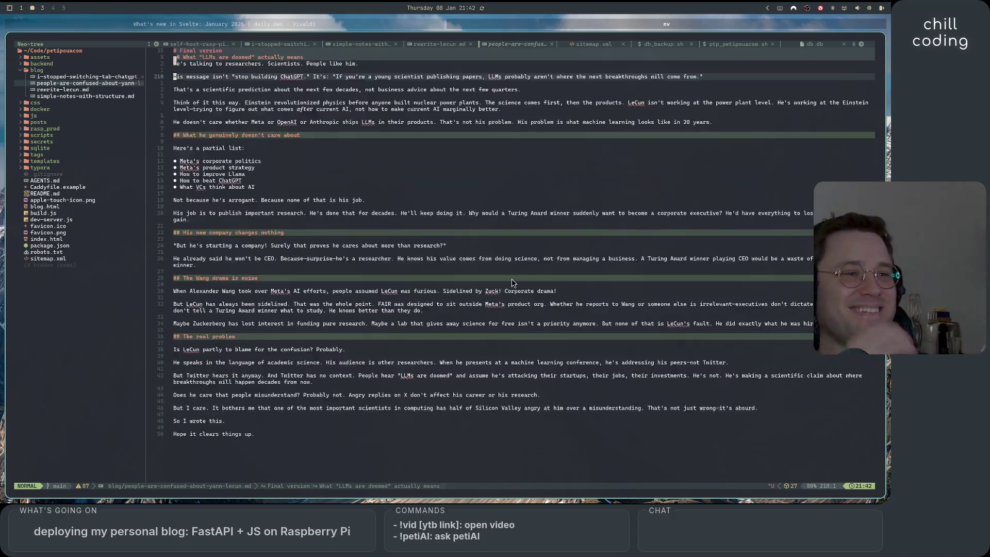
scroll(513, 283, up, 20)
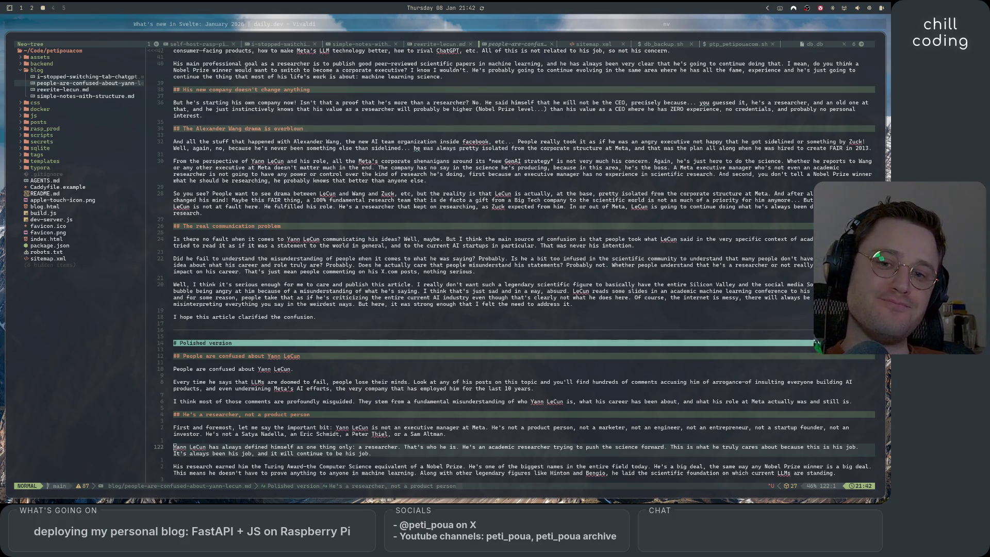
Place the caret on the Alexander Wang heading, then open a new terminal window
key(super+1)
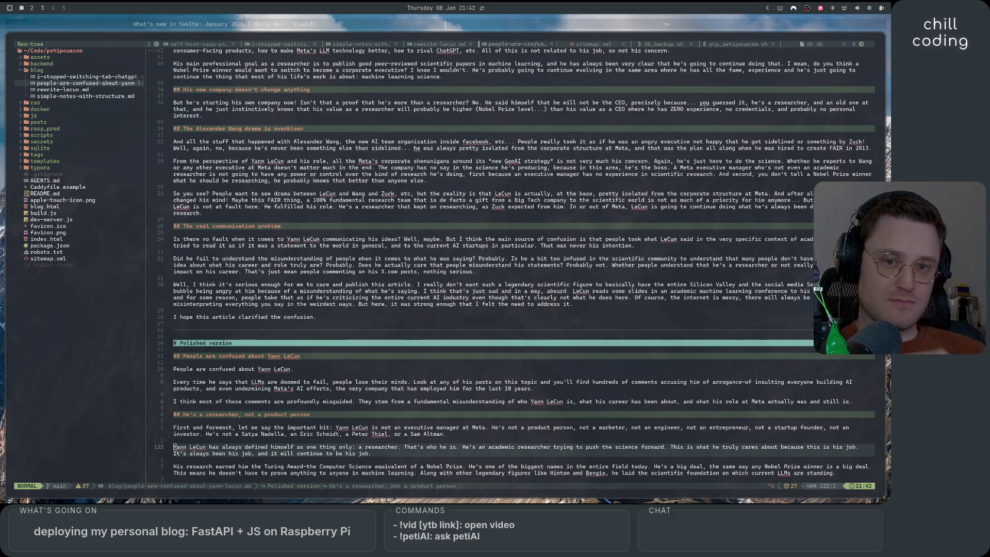
key(super+3)
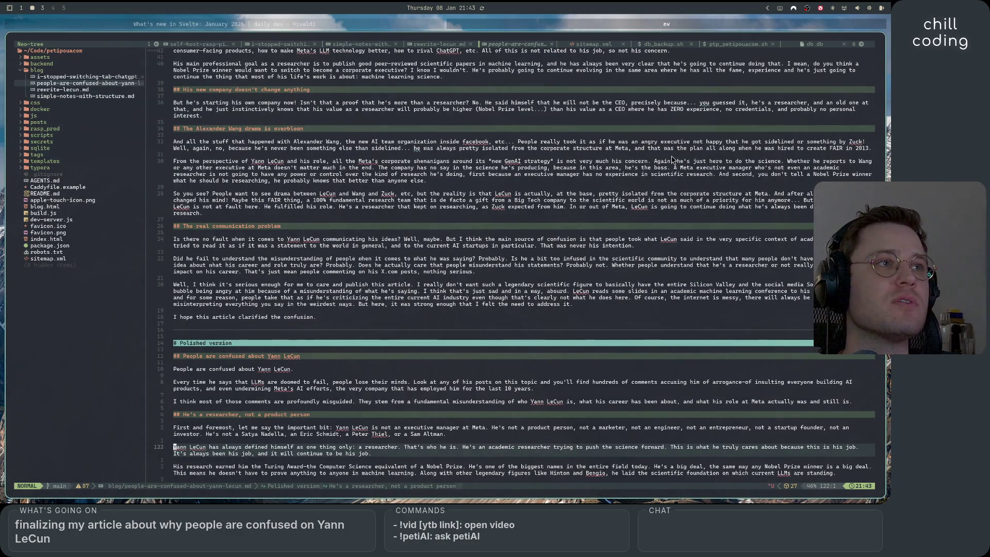
click(570, 132)
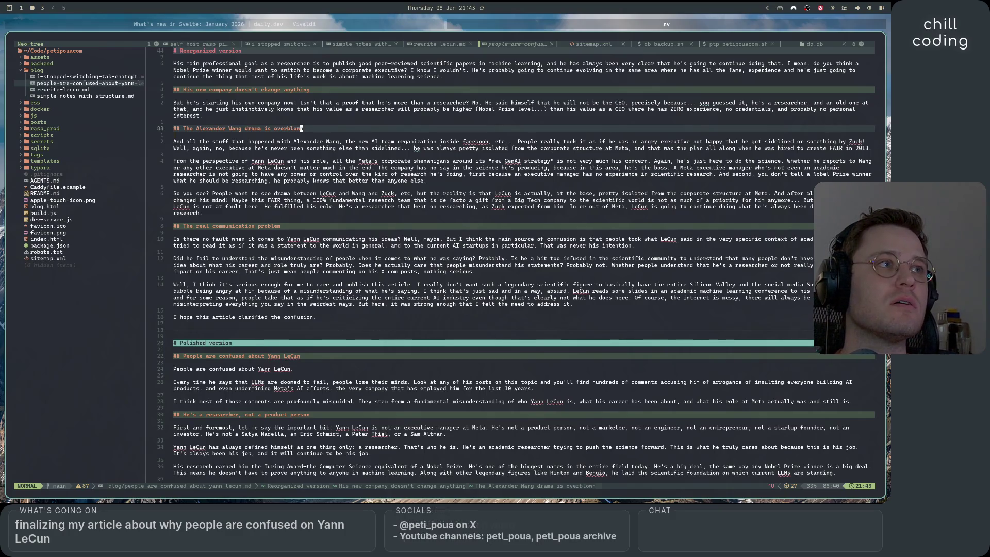
key(super+Return)
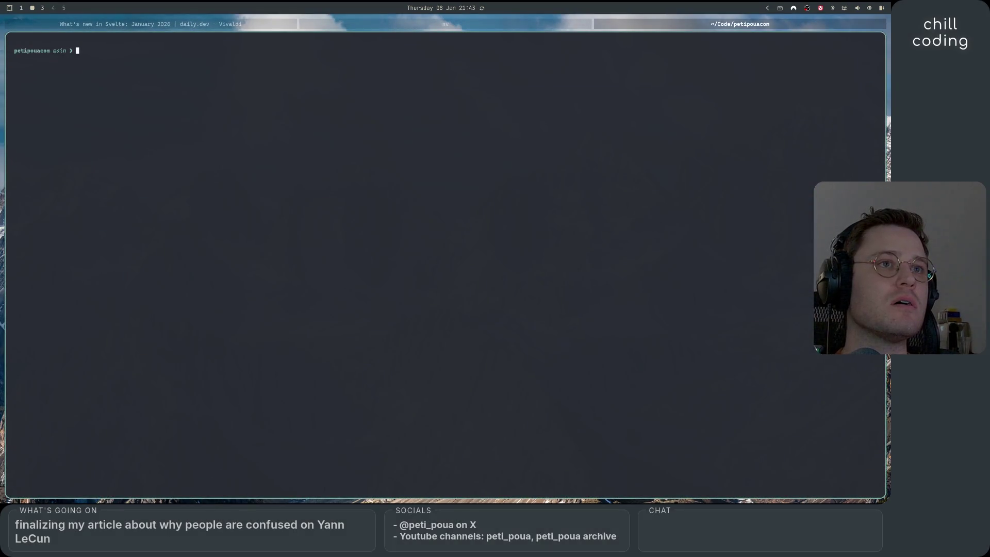
Change into ../obs-task-overlay, launch Neovim with nv, and show the project file tree
text(cd ../)
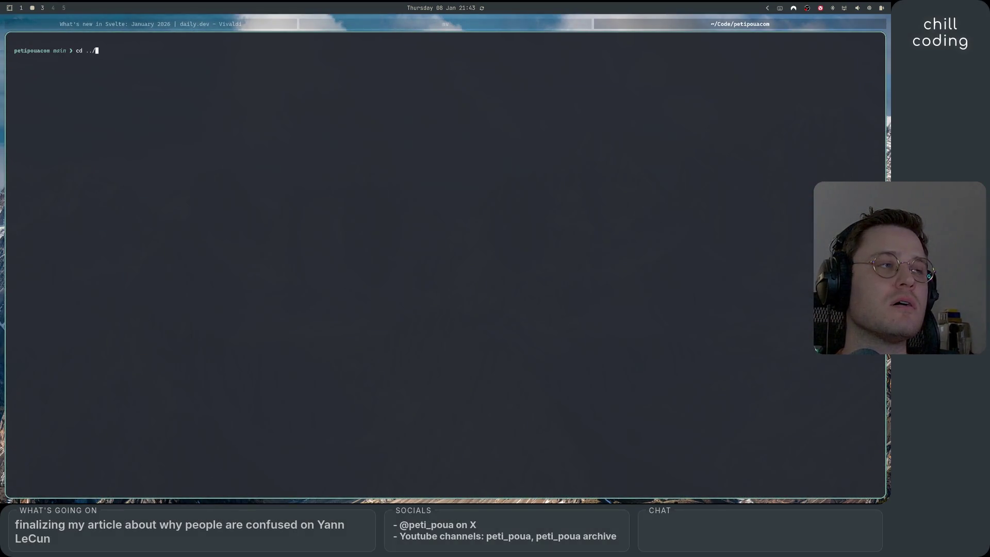
text(obs-)
key(Tab)
key(Return)
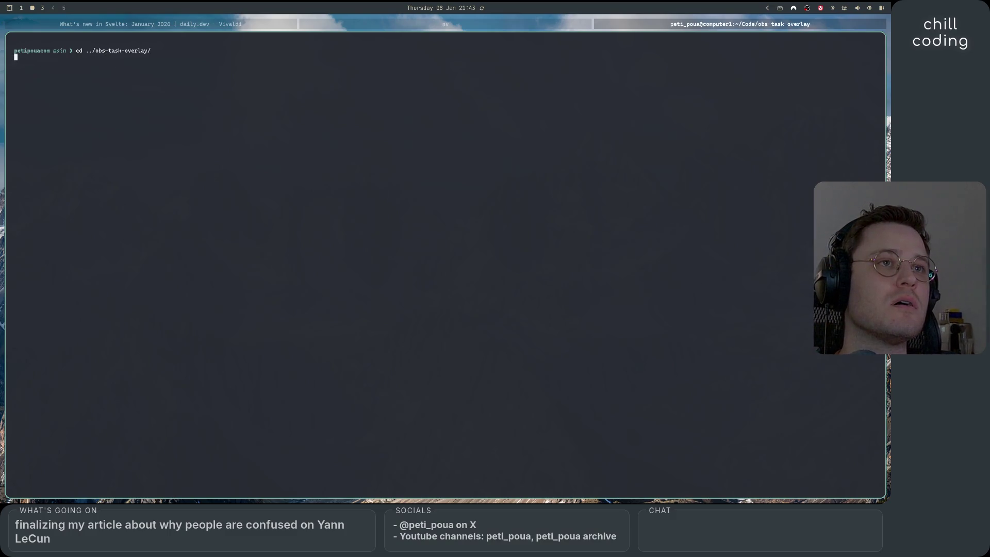
text(nv)
key(Return)
key(space)
Open config.json from the file tree and jump to its end
key(e)
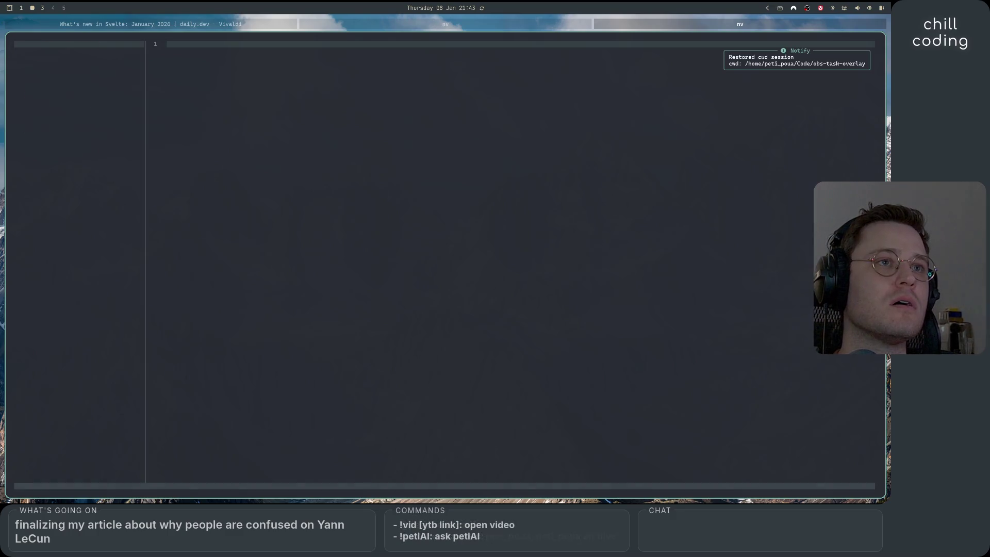
key(j)
key(j)
key(j)
key(j)
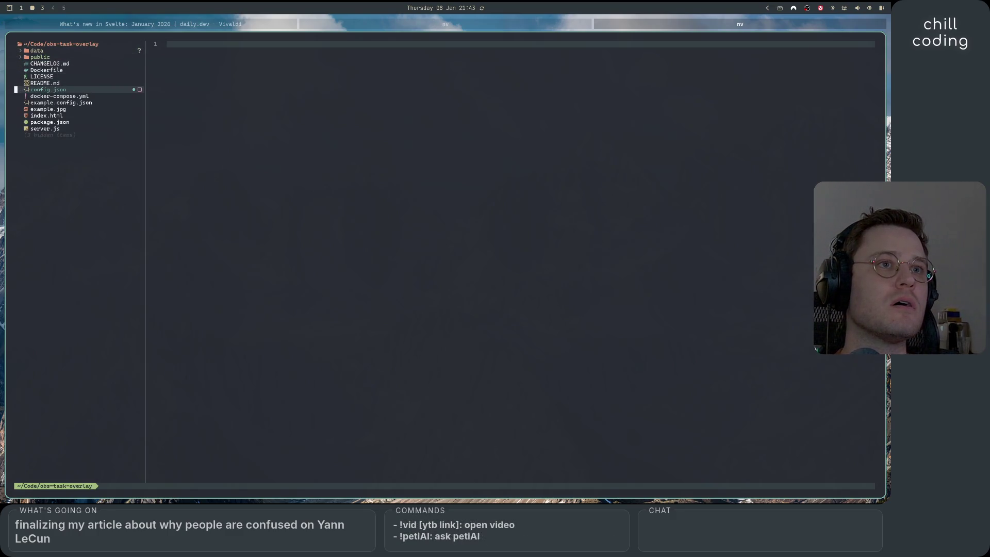
key(Return)
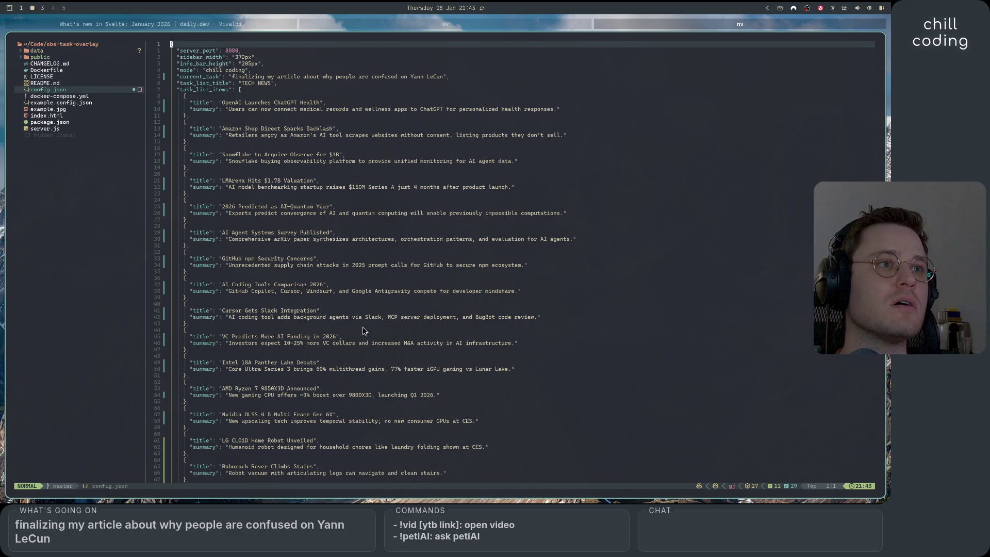
key(shift+g)
scroll(387, 419, down, 3)
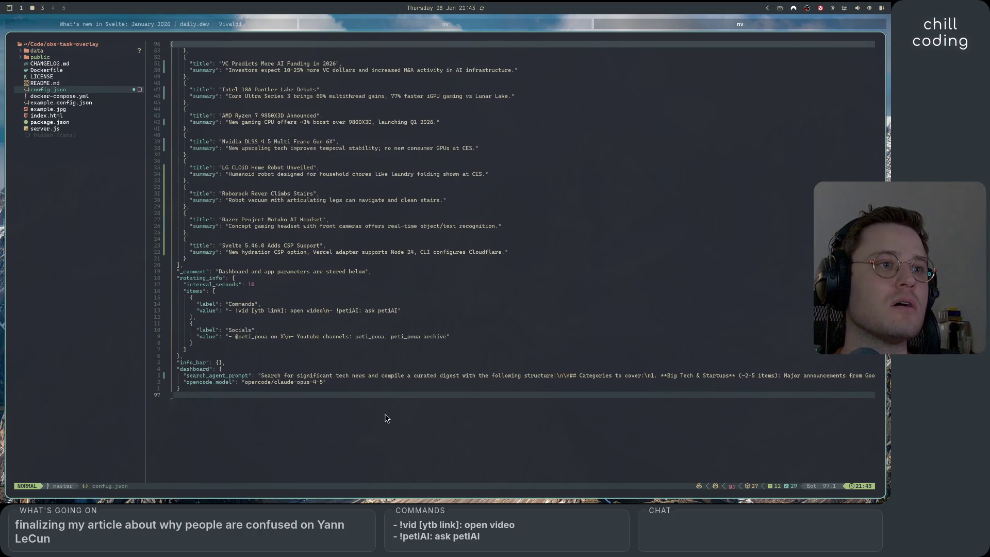
Replace 'archive' in the second Socials YouTube channel with '_streams'
click(445, 336)
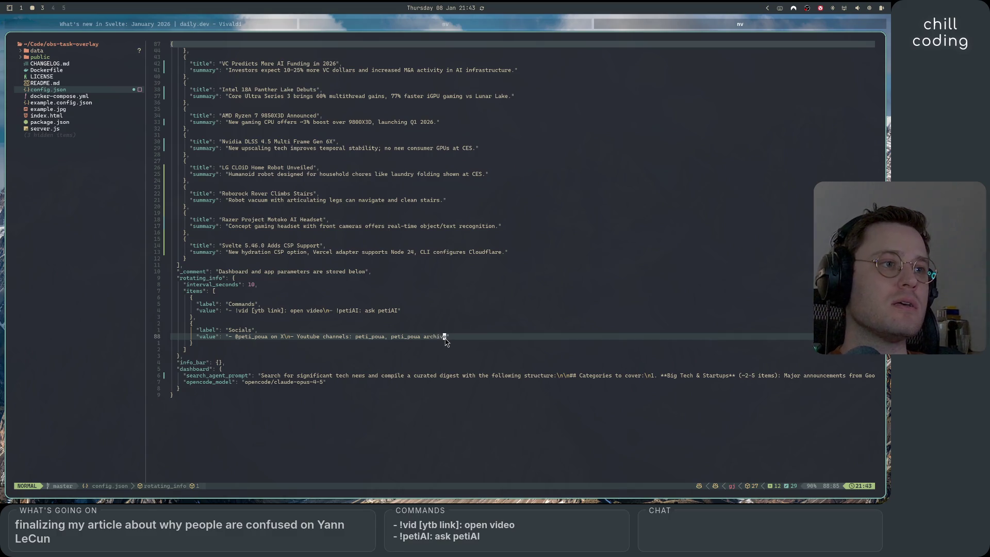
key(a)
key(BackSpace)
key(BackSpace)
key(BackSpace)
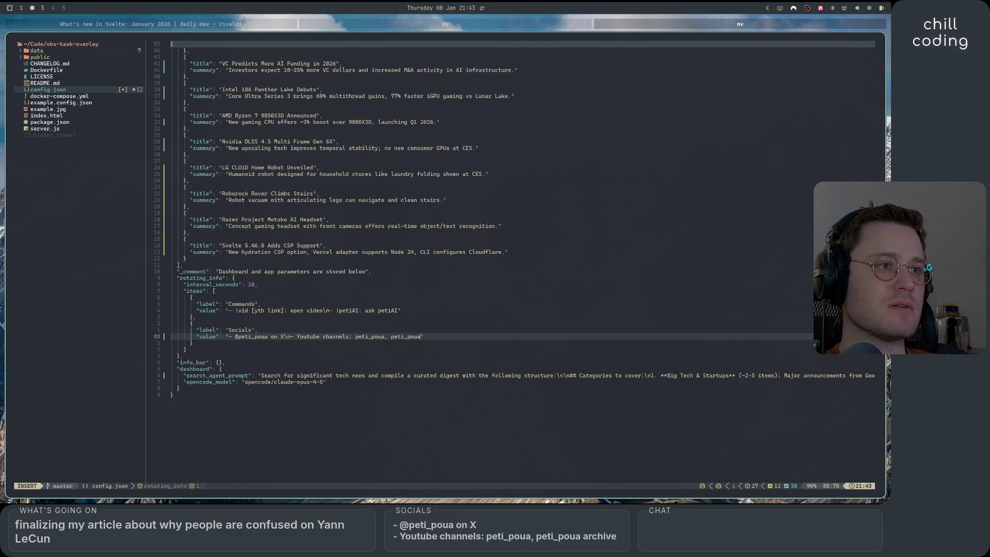
text(_streams)
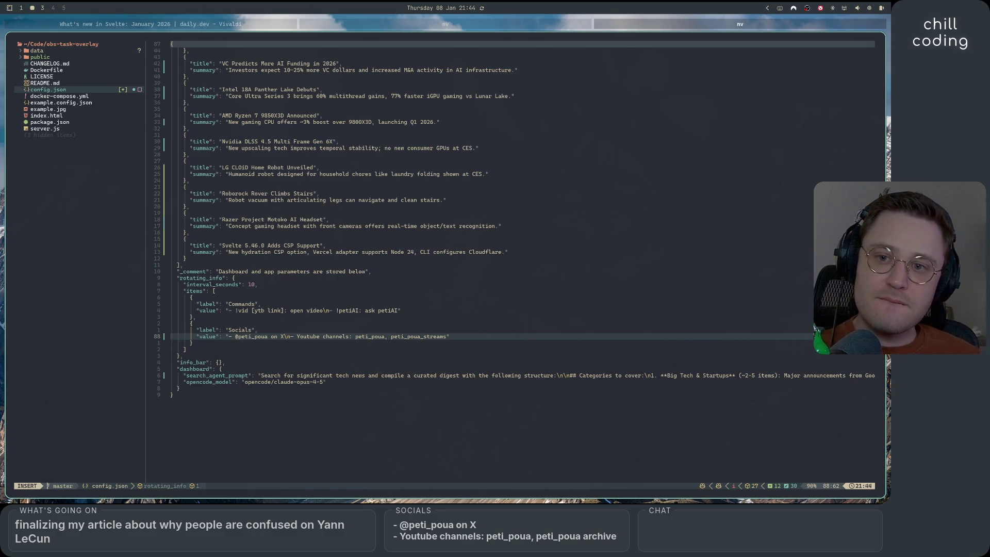
click(363, 336)
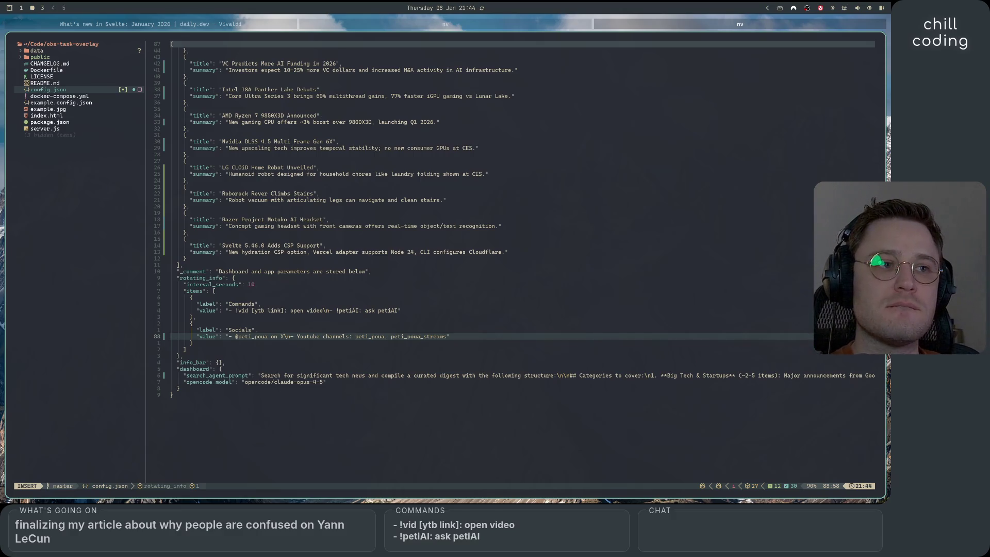
key(super+1)
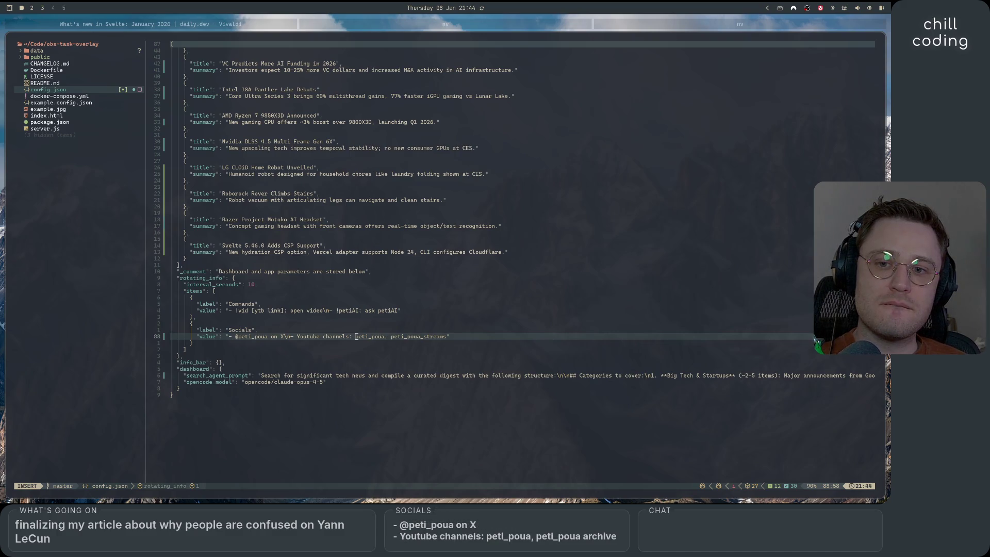
Undo a stray comma in the Socials line and save config.json with :w
click(359, 344)
text(,)
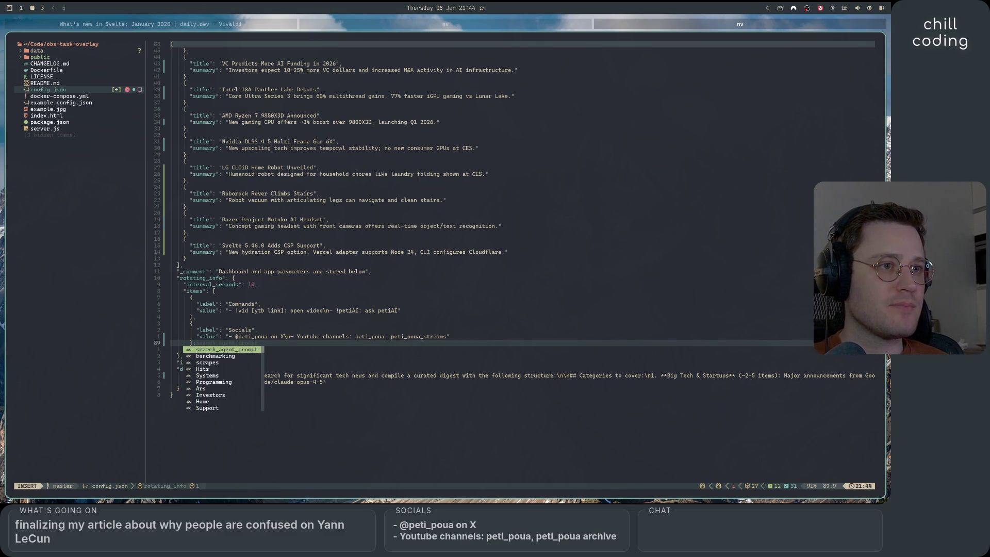
key(Escape)
key(k)
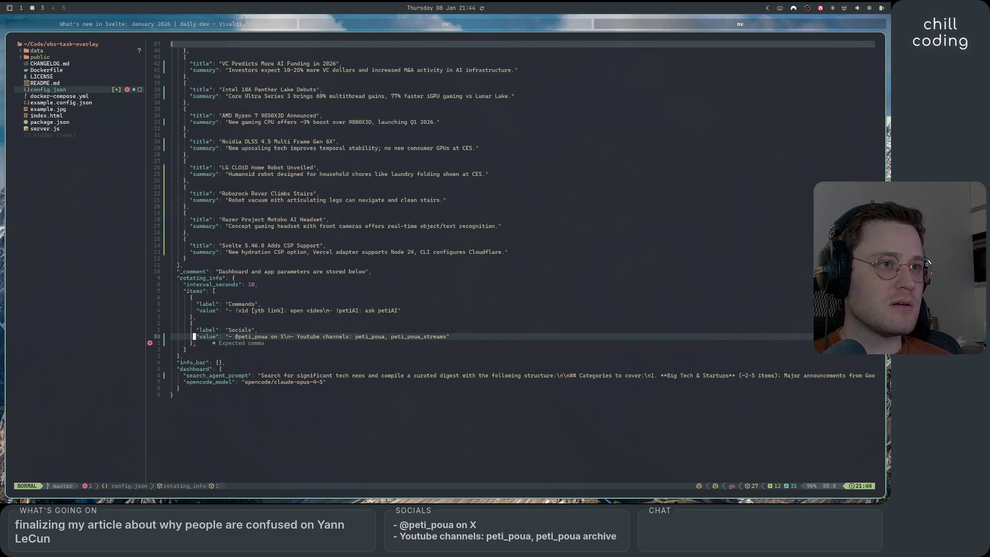
key(j)
key(i)
key(Escape)
key(u)
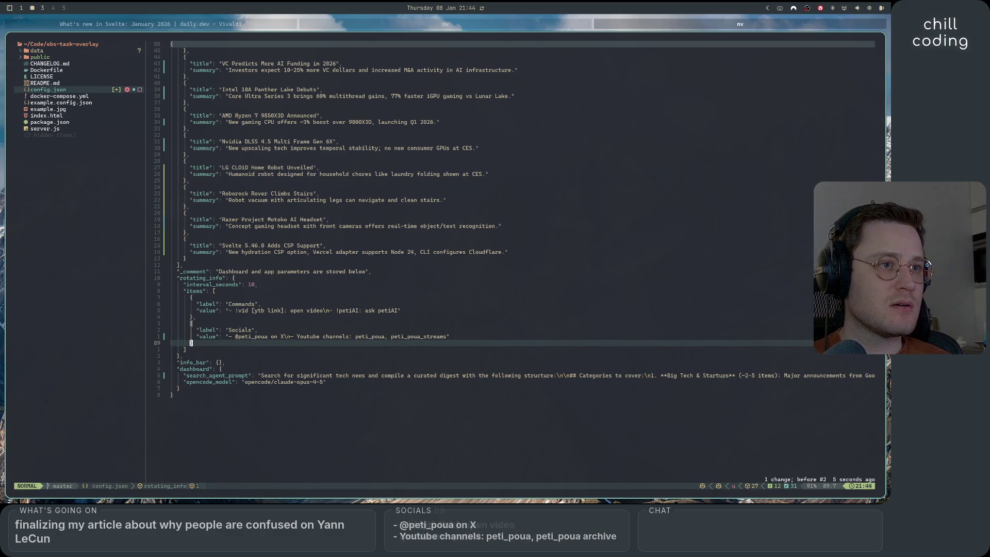
key(colon)
text(w)
key(Return)
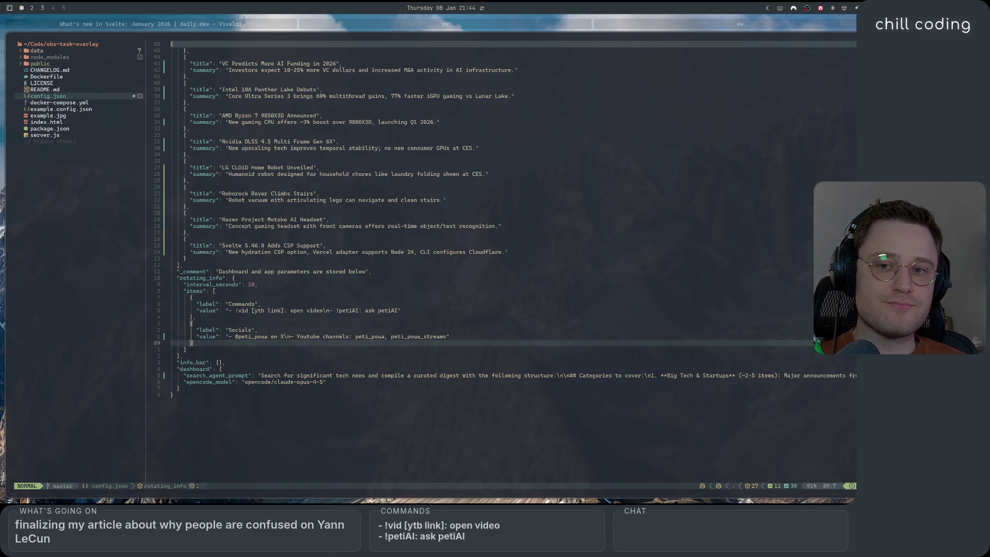
Add the peti_poua_clips channel after the streams channel in Socials and save
click(466, 338)
click(476, 340)
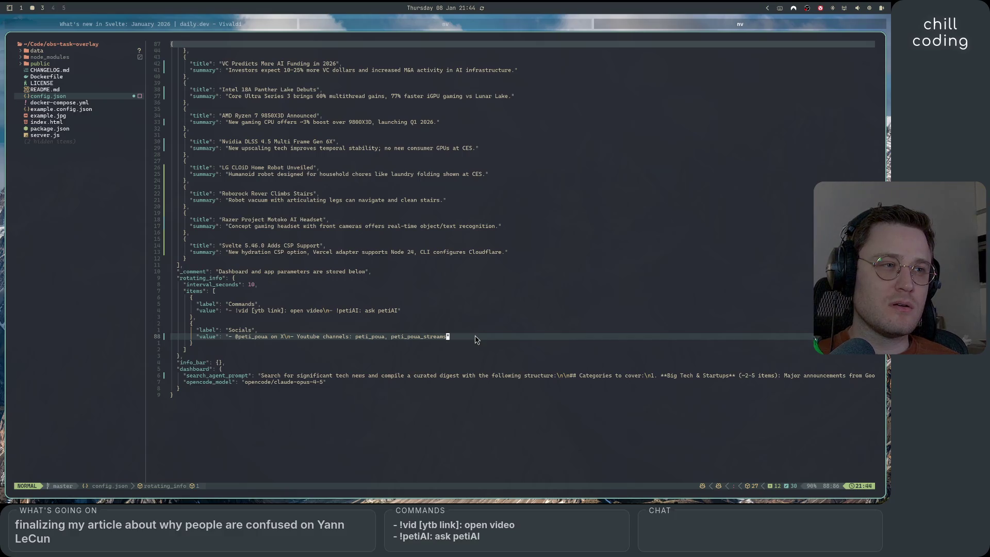
text(i_poua_streams, p)
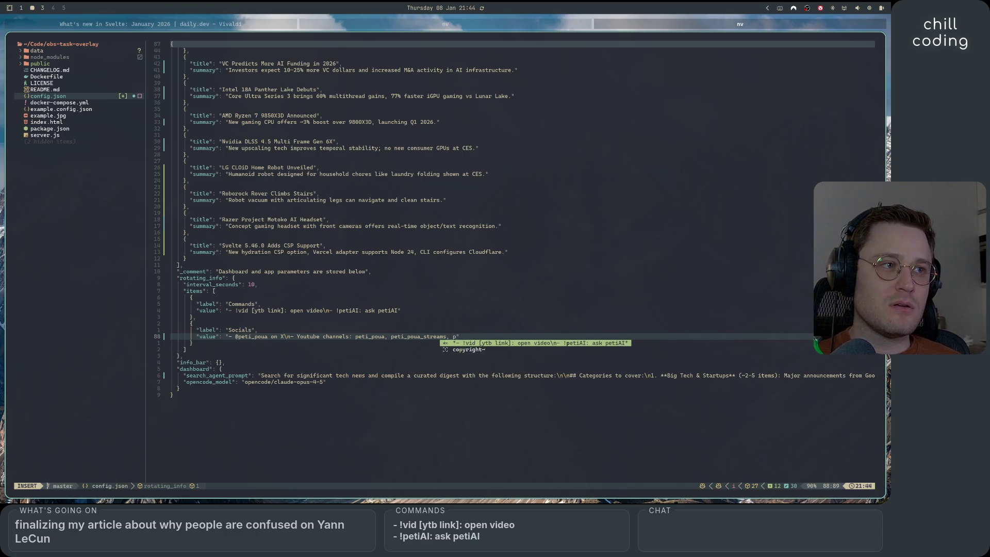
text(eti_poua_)
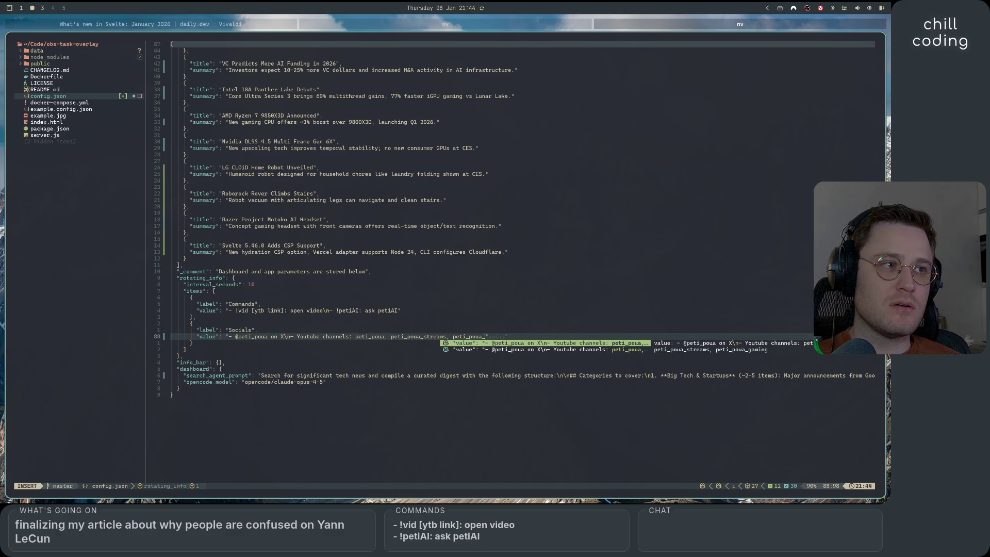
text(clips)
key(Escape)
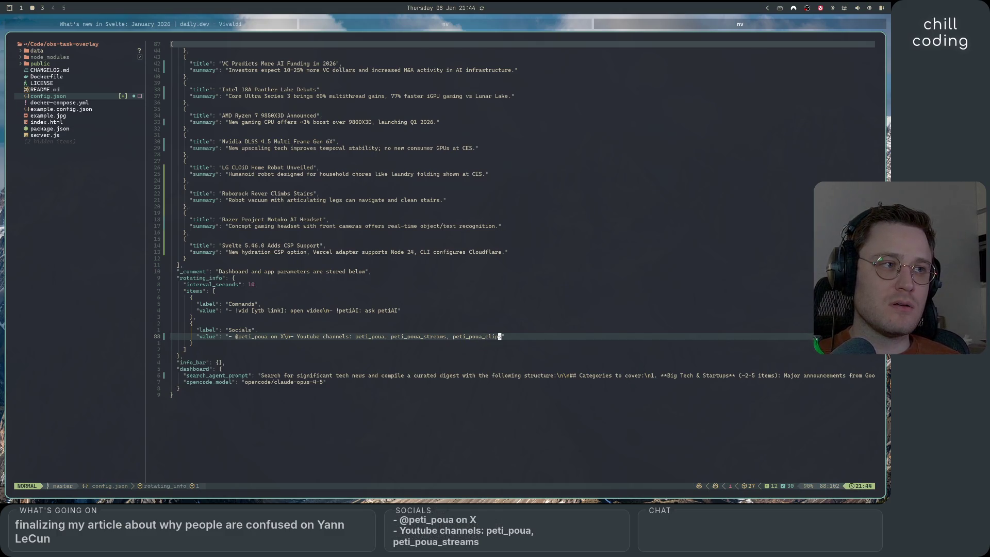
text(:w)
key(Return)
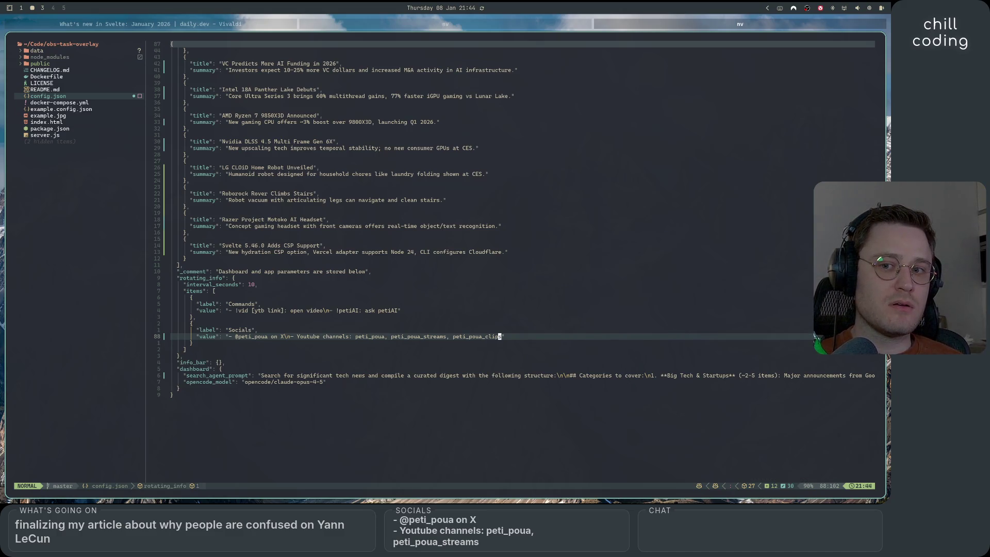
Check the overlay across workspaces, then resave config.json from the end of the Socials value
key(super+1)
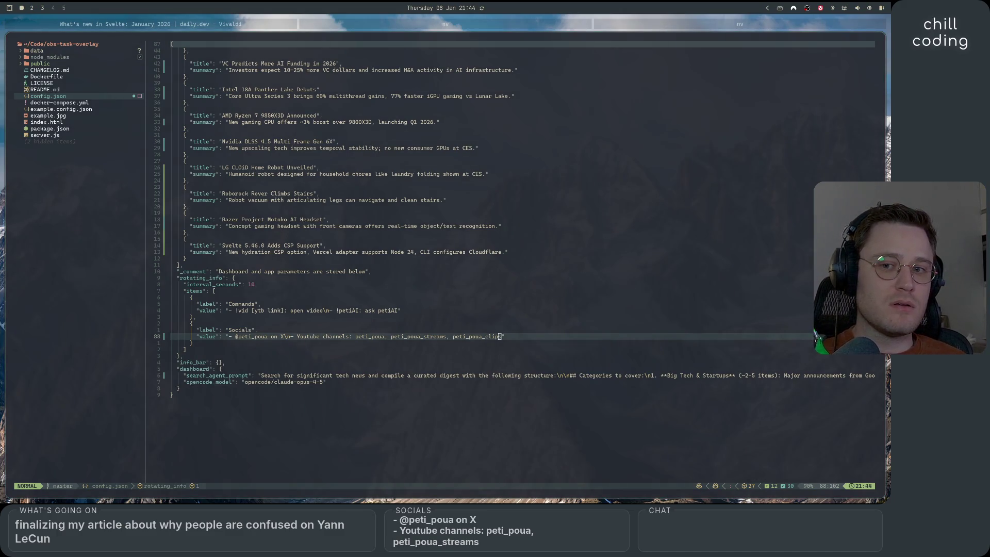
key(super+2)
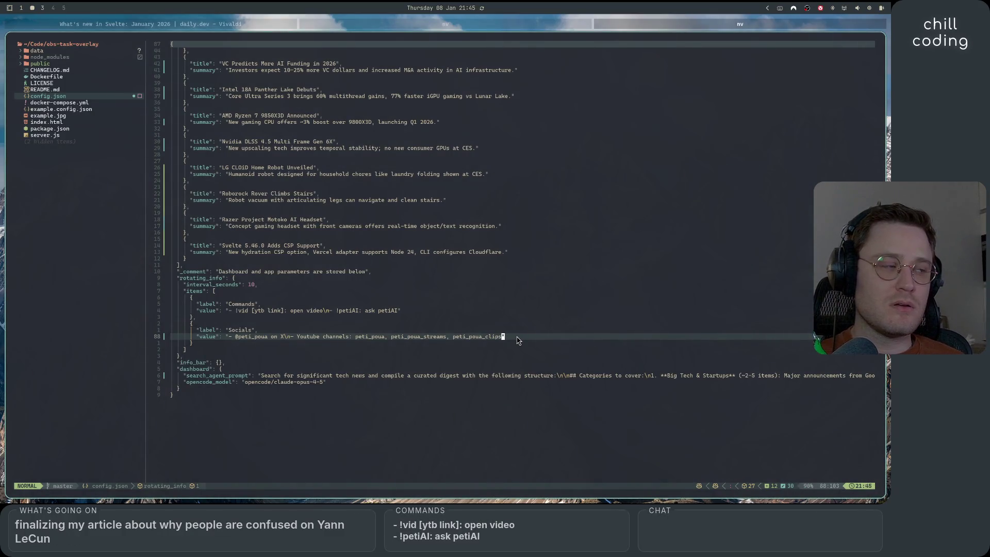
key(super+3)
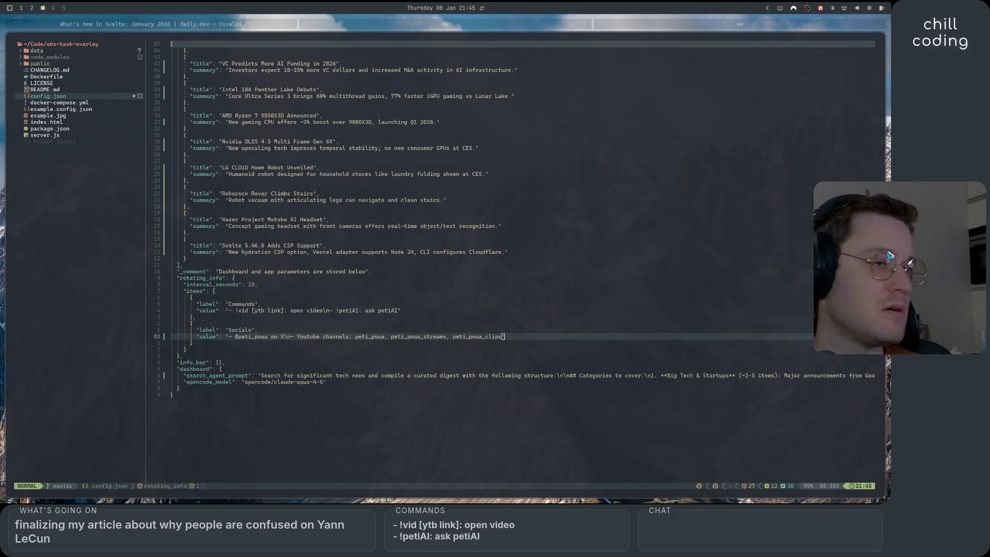
click(528, 343)
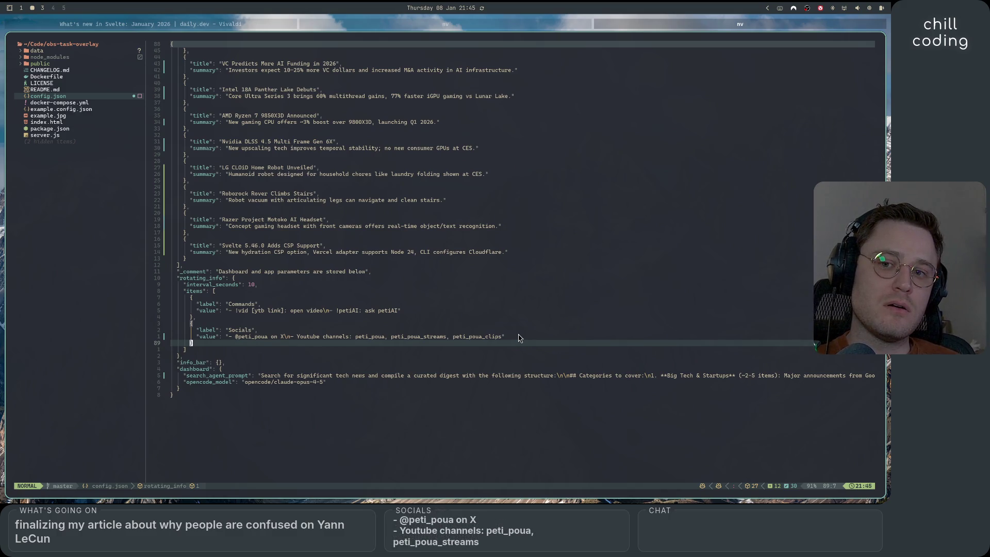
click(519, 338)
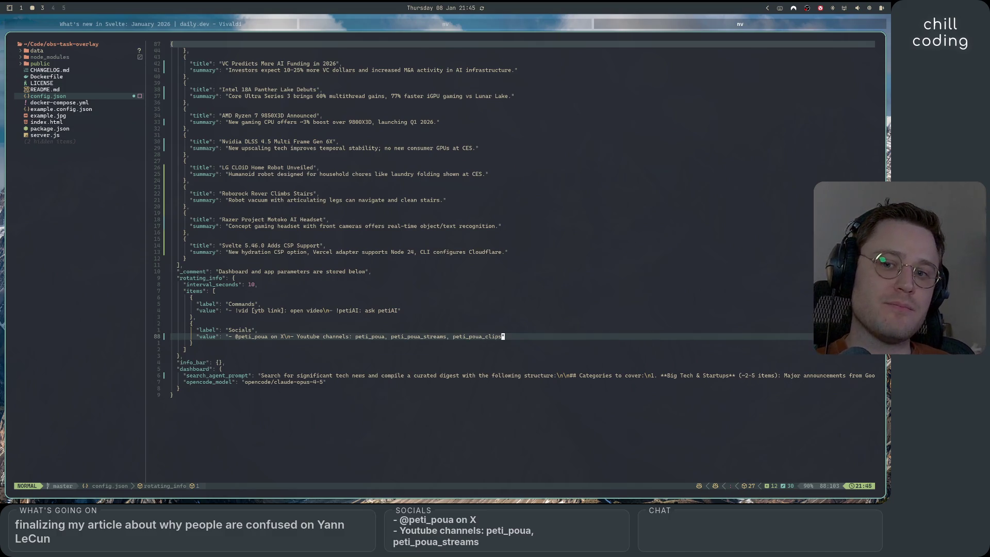
text(:w)
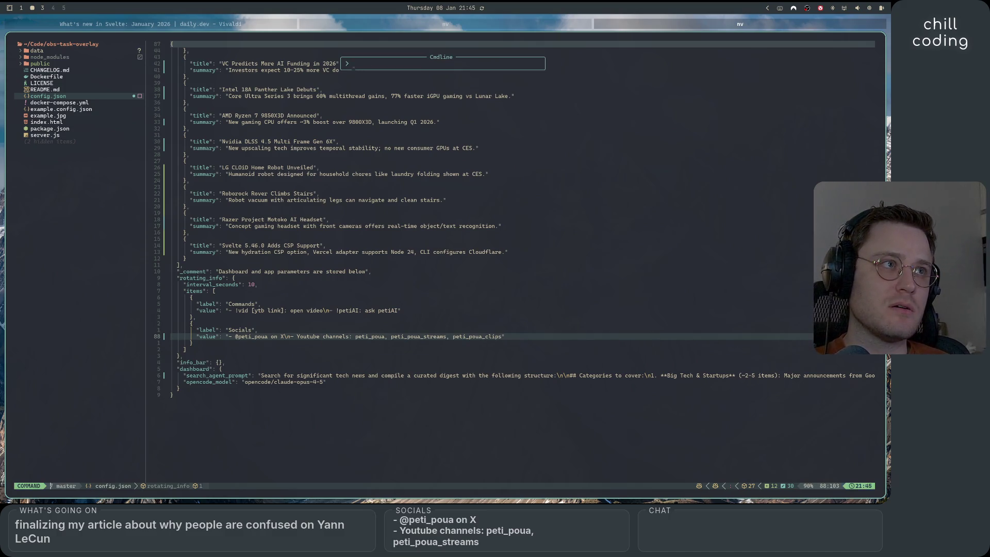
key(Return)
key(a)
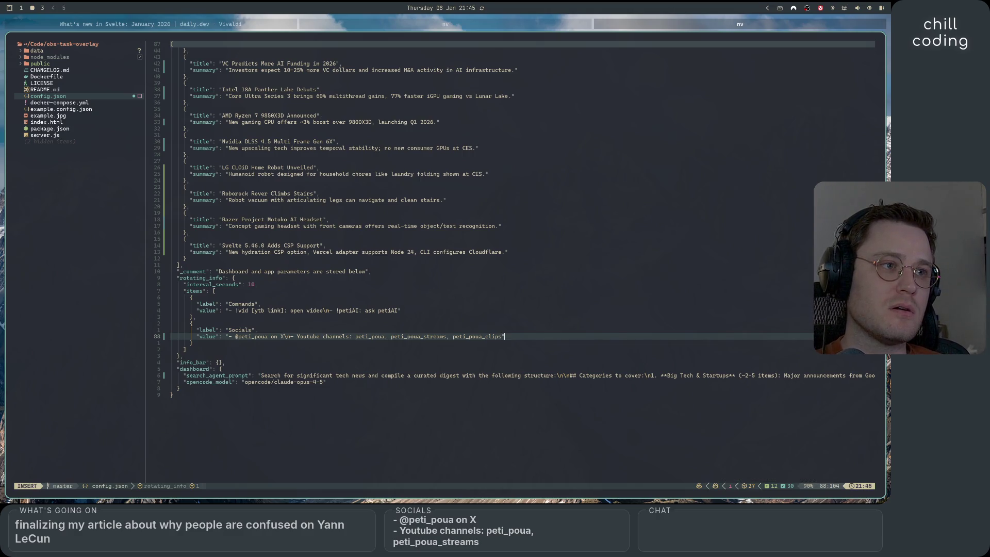
key(Escape)
text(:w)
key(Return)
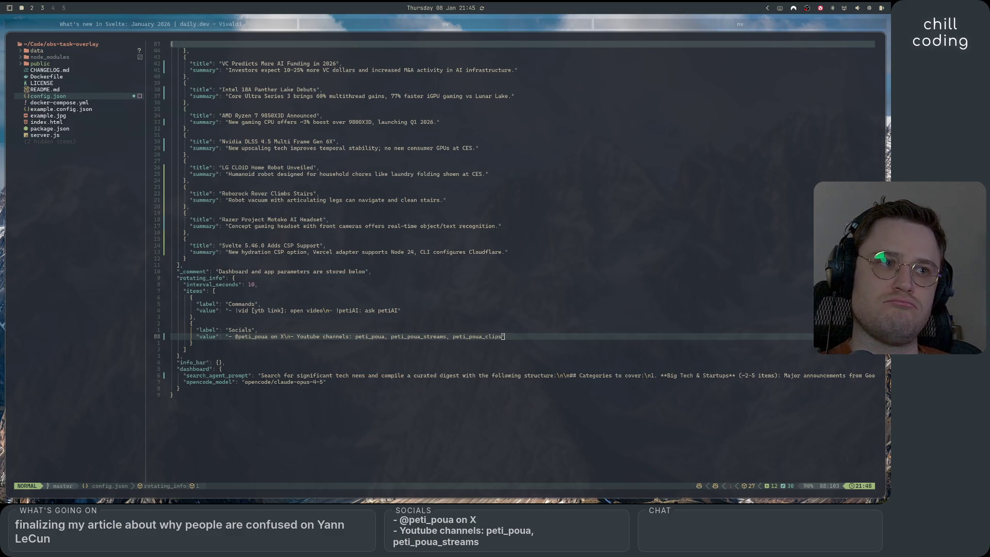
Return to the editor window and go to the rotating info items line
key(super+3)
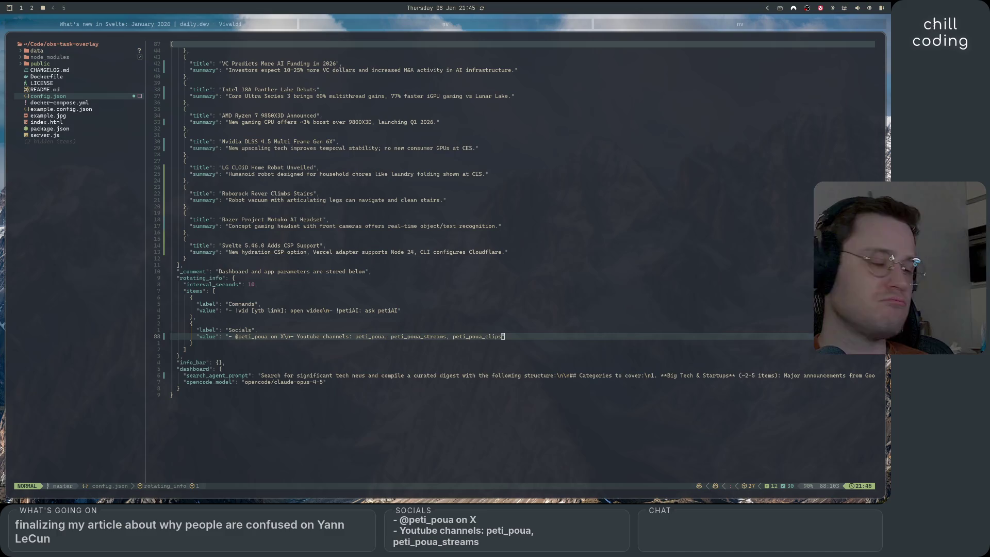
key(super+1)
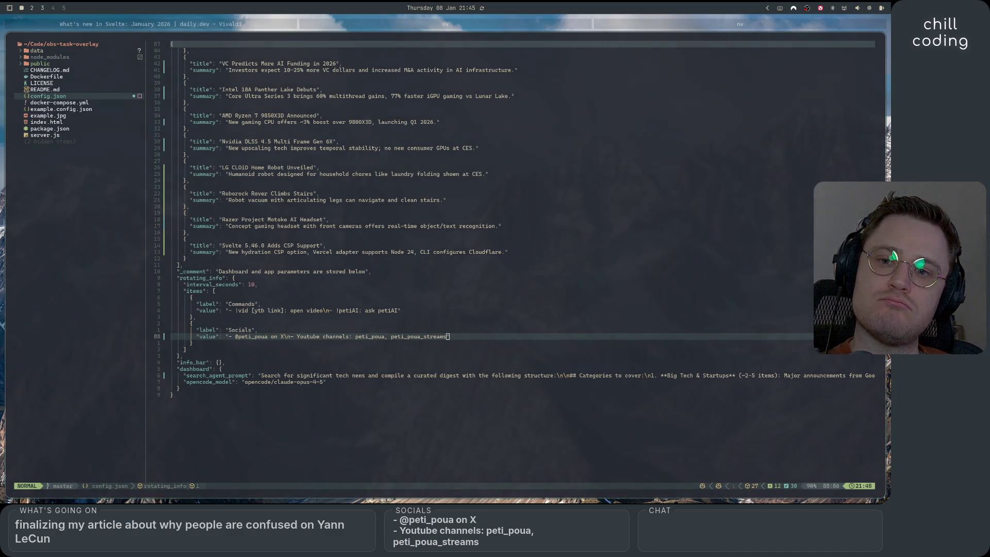
key(super+2)
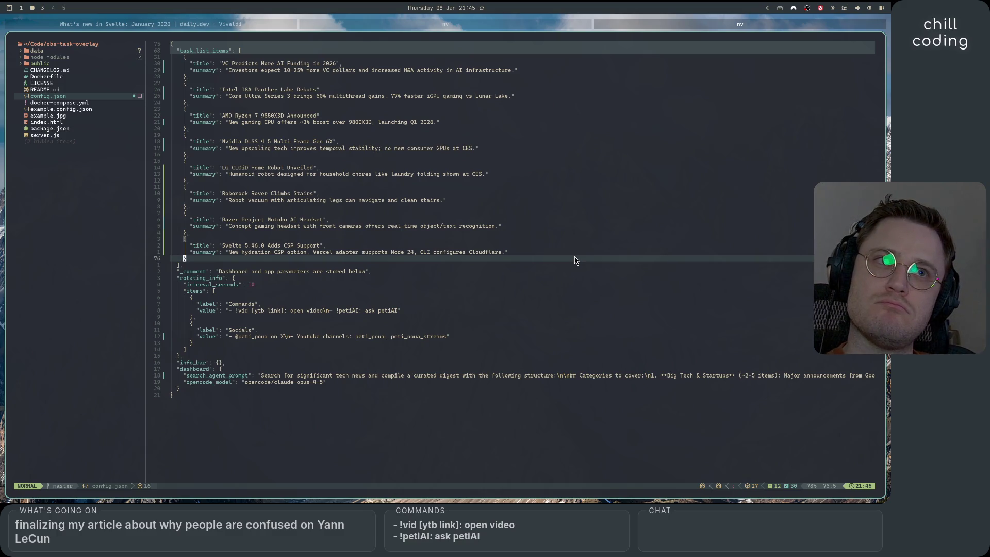
click(549, 291)
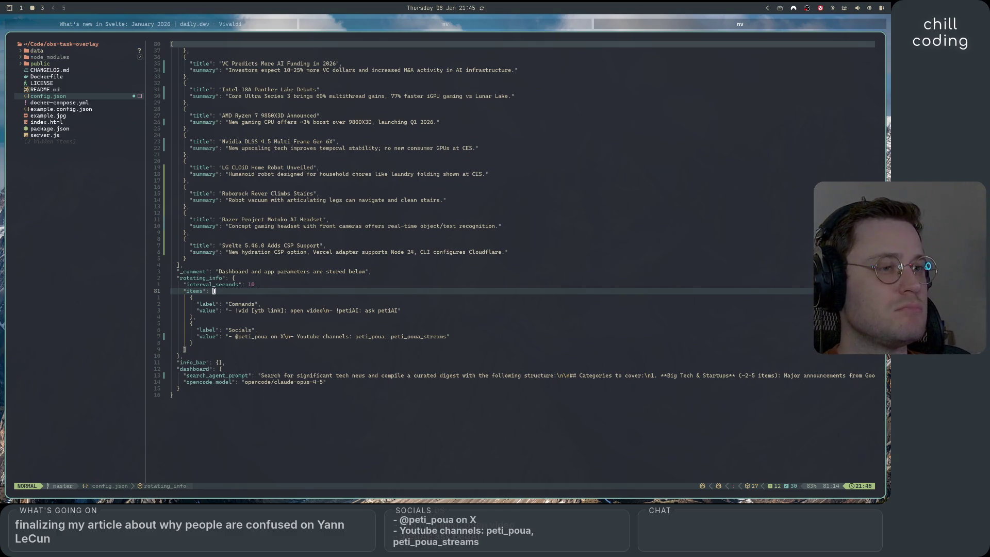
Finish the Socials value with peti_poua_clips, save config.json, and switch to the blog article tab
click(455, 338)
text(i_poua_streams)
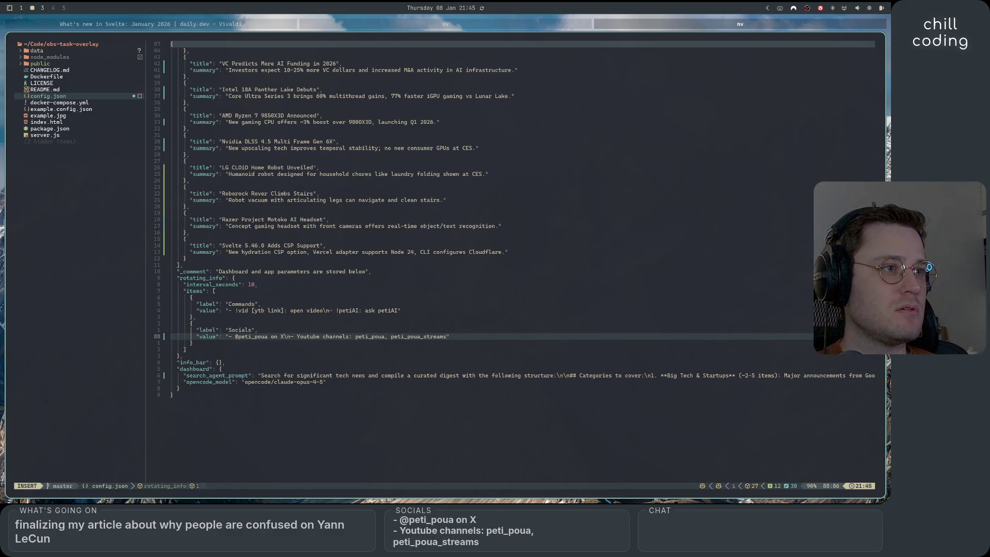
text(, peti_poua)
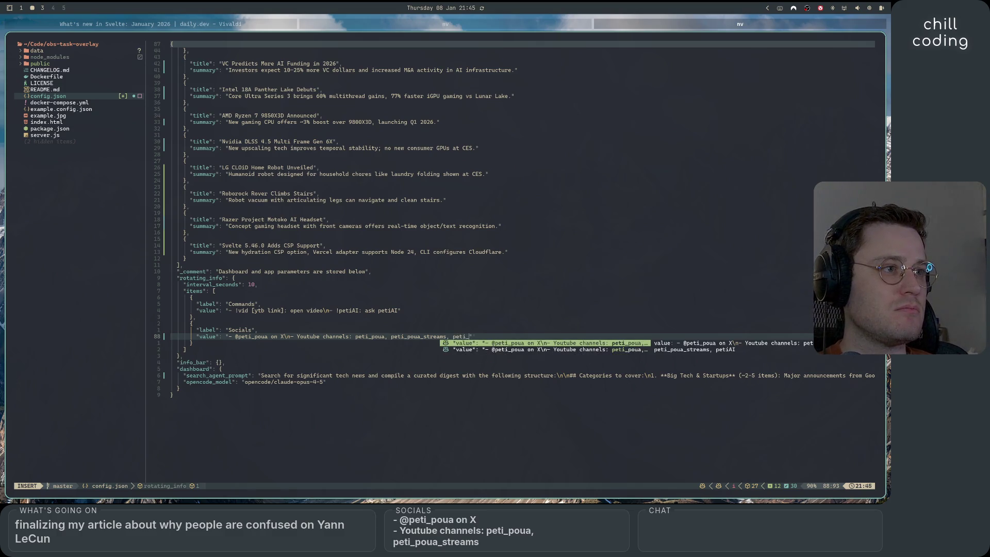
text(_clips)
key(Escape)
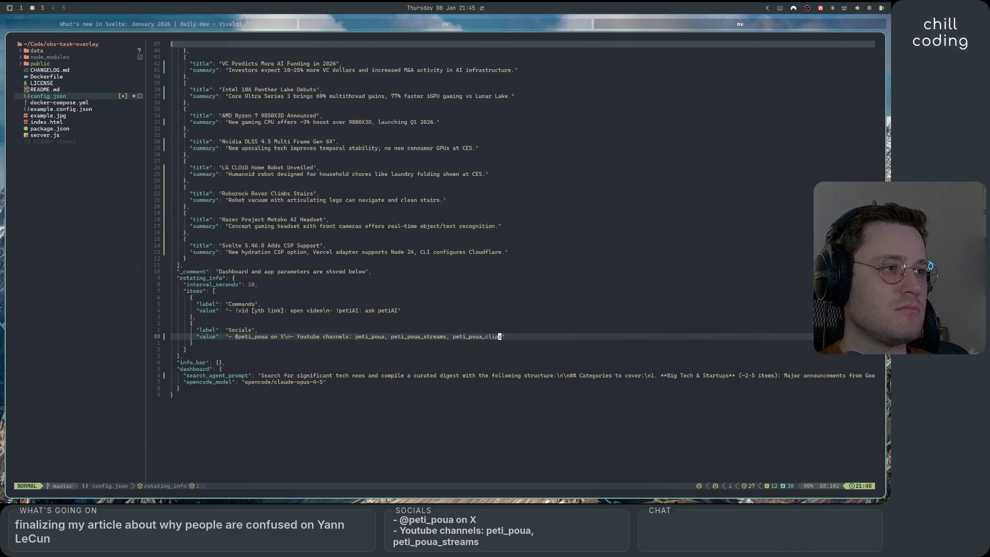
key(colon)
text(w)
key(Return)
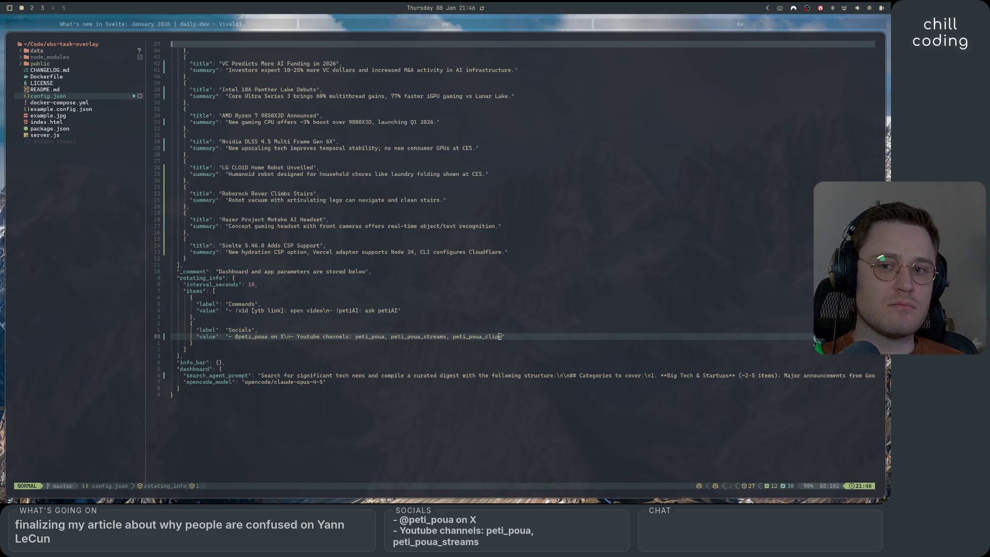
click(503, 306)
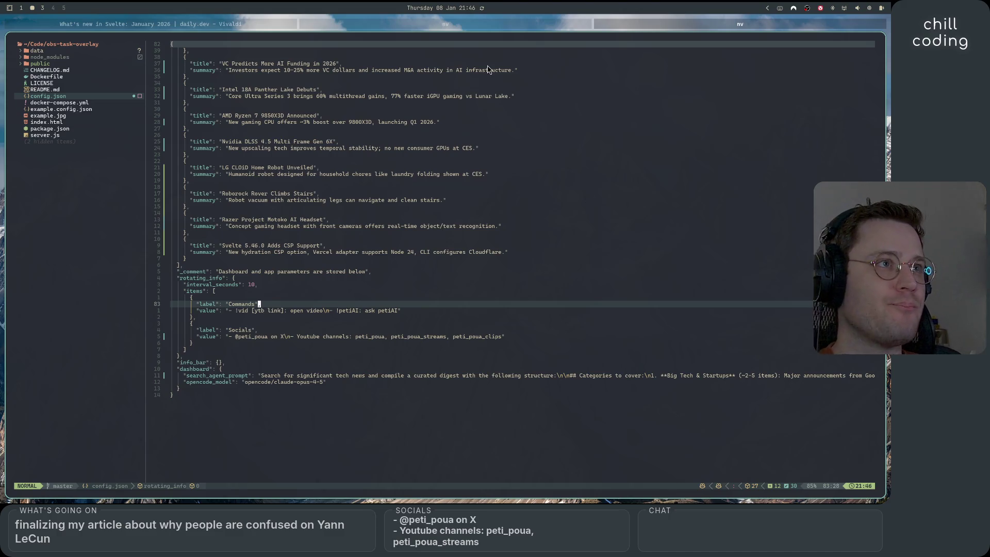
click(470, 24)
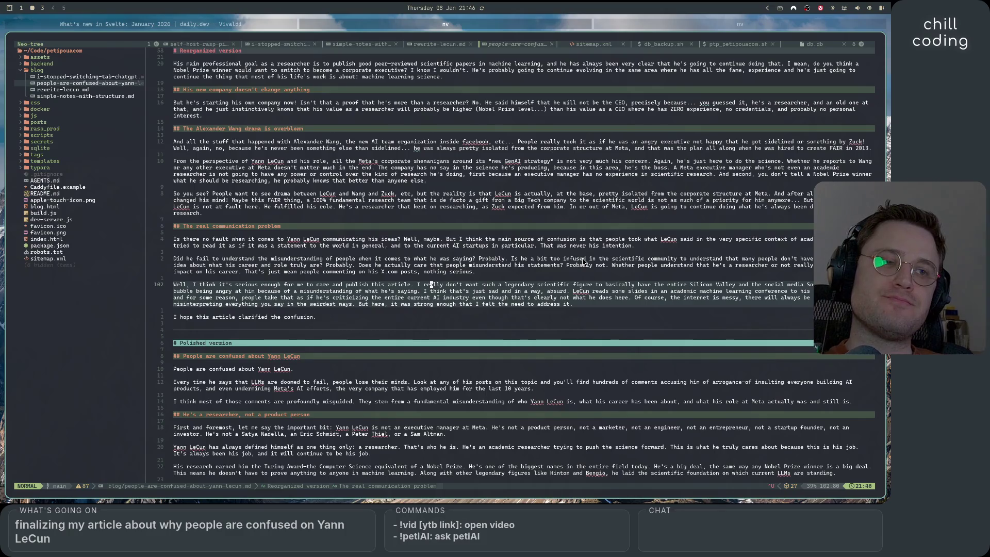
scroll(503, 371, up, 15)
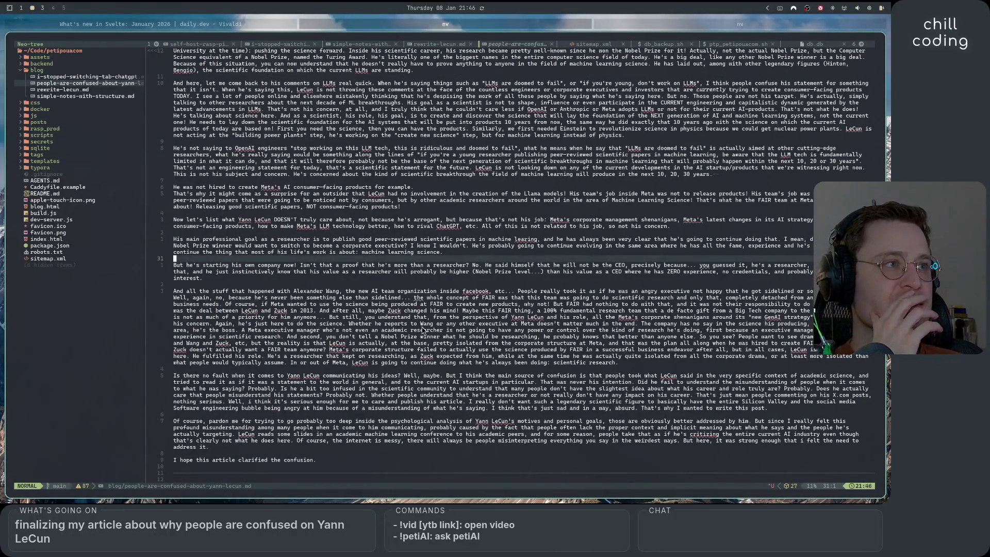
scroll(422, 330, down, 20)
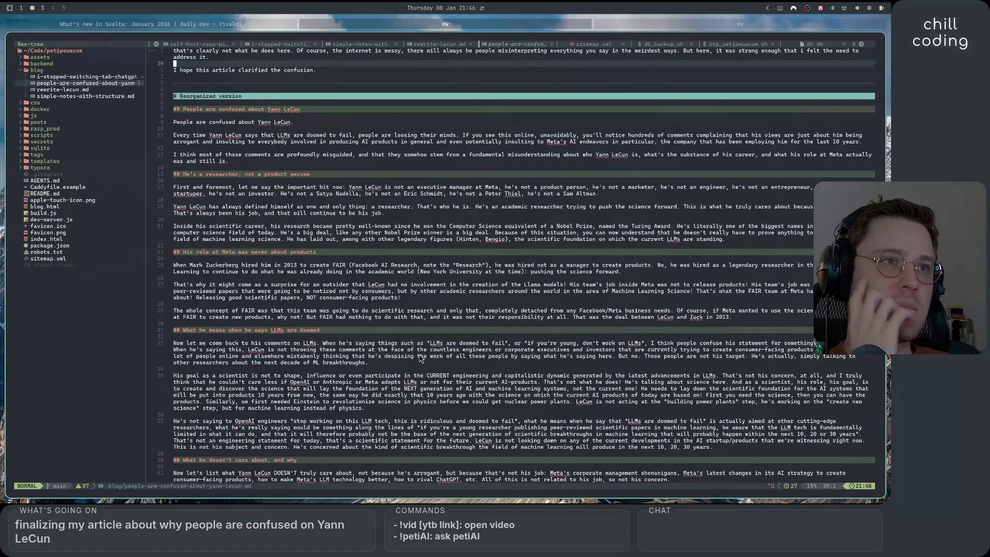
scroll(420, 359, down, 9)
scroll(420, 358, up, 14)
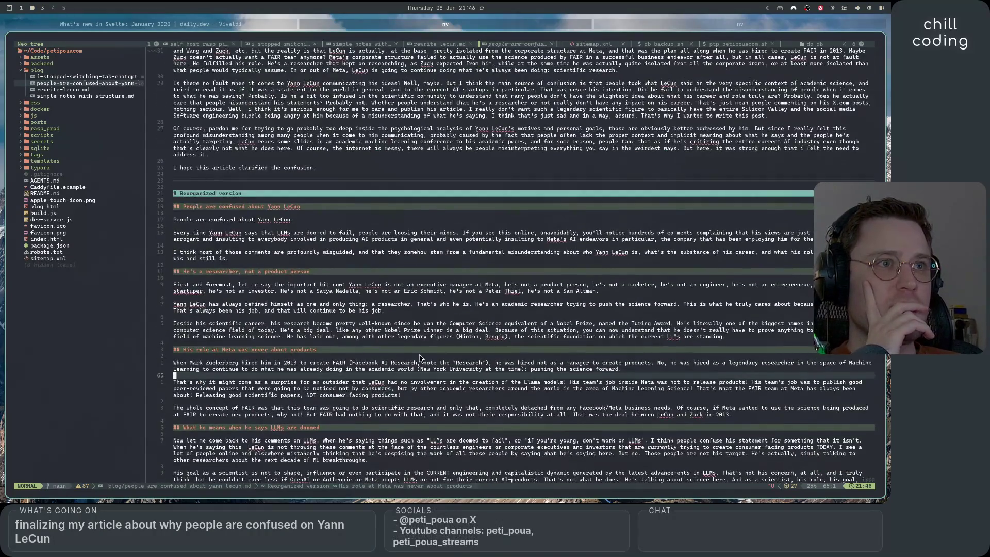
scroll(421, 358, up, 1)
scroll(420, 358, down, 8)
scroll(420, 358, up, 5)
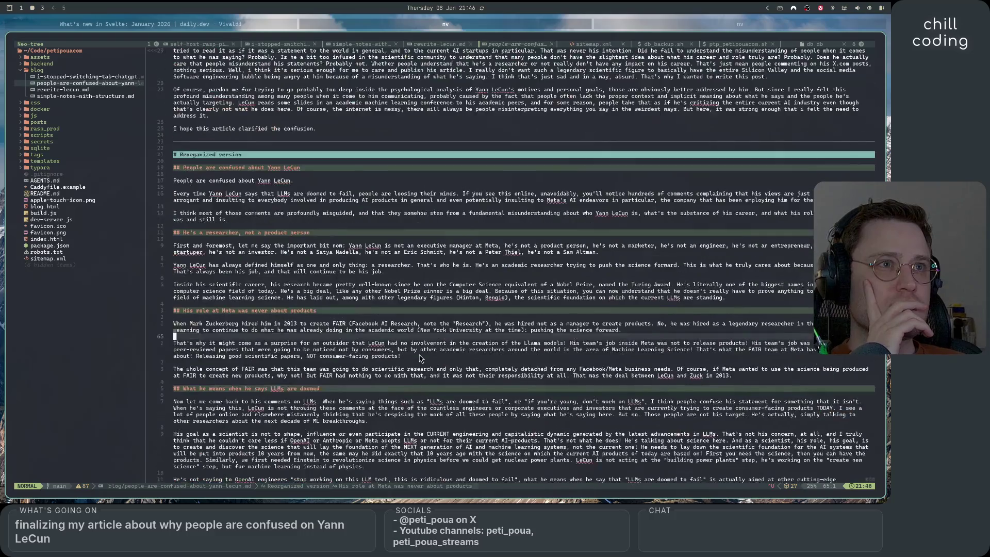
scroll(421, 357, down, 2)
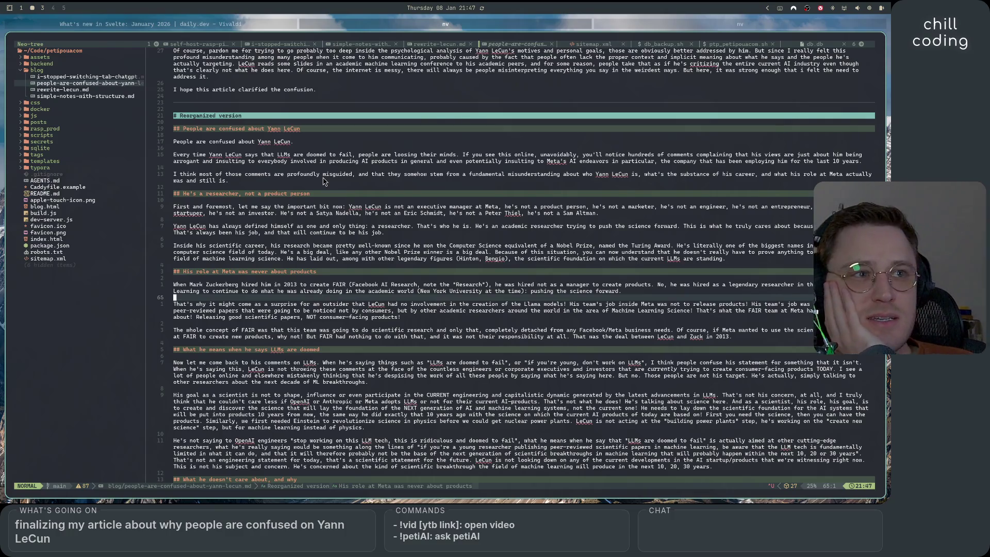
scroll(324, 180, down, 2)
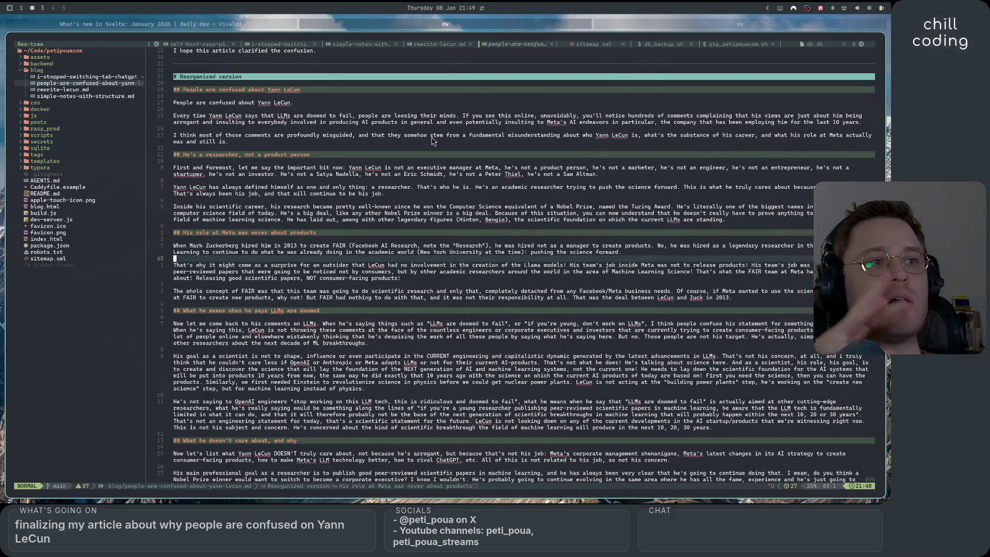
Read through the Reorganized version from the FAIR hiring paragraph to the scientist-goal paragraph
mouse_move(278, 252)
mouse_down()
mouse_move(464, 248)
mouse_move(640, 260)
mouse_up()
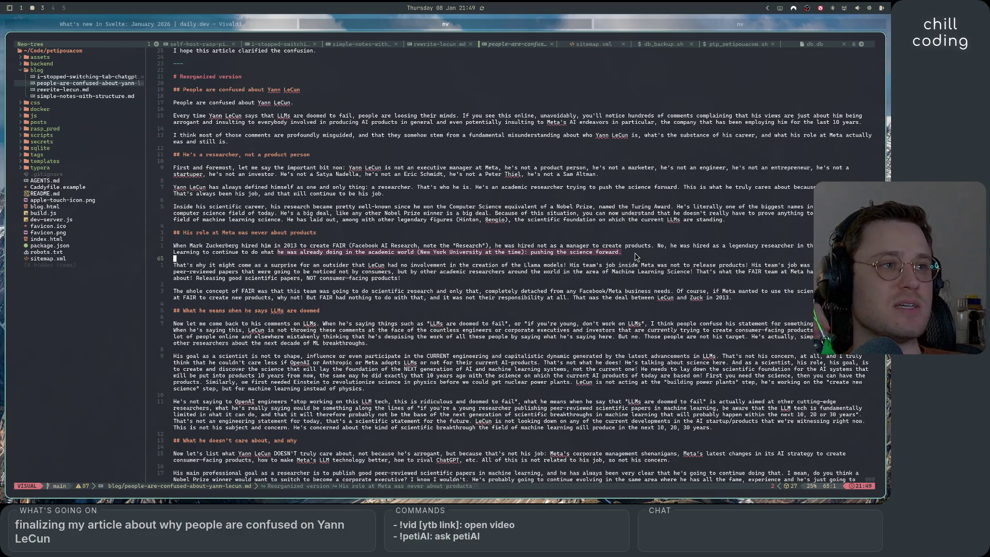
click(635, 255)
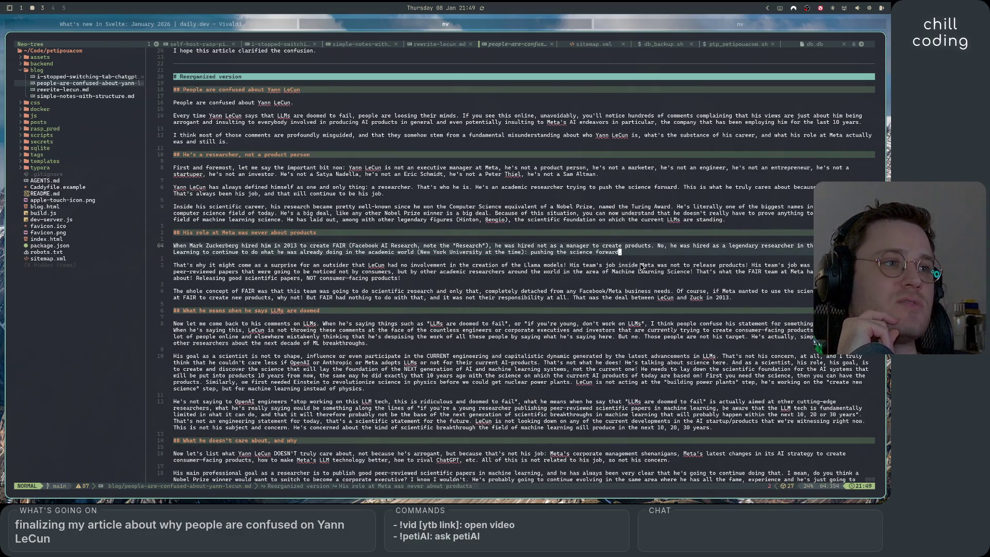
scroll(638, 256, down, 2)
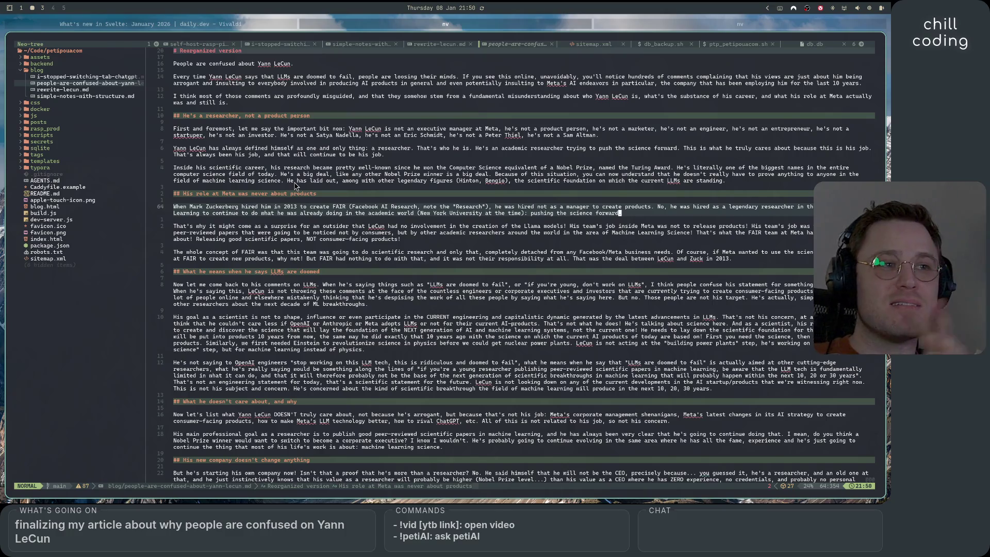
scroll(289, 172, down, 6)
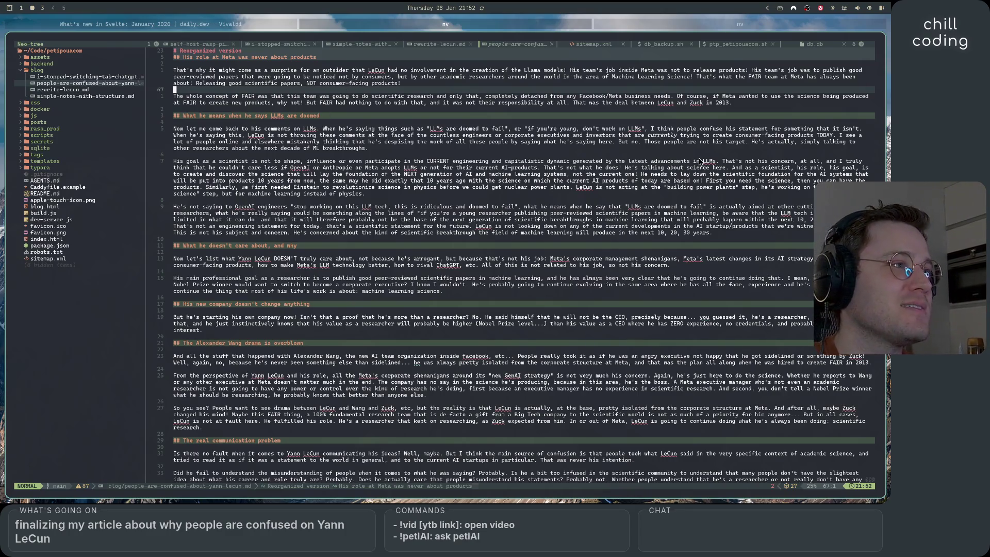
click(691, 181)
Insert the note '(<- sentence too complex)' right after 'based on!' on line 74
click(705, 181)
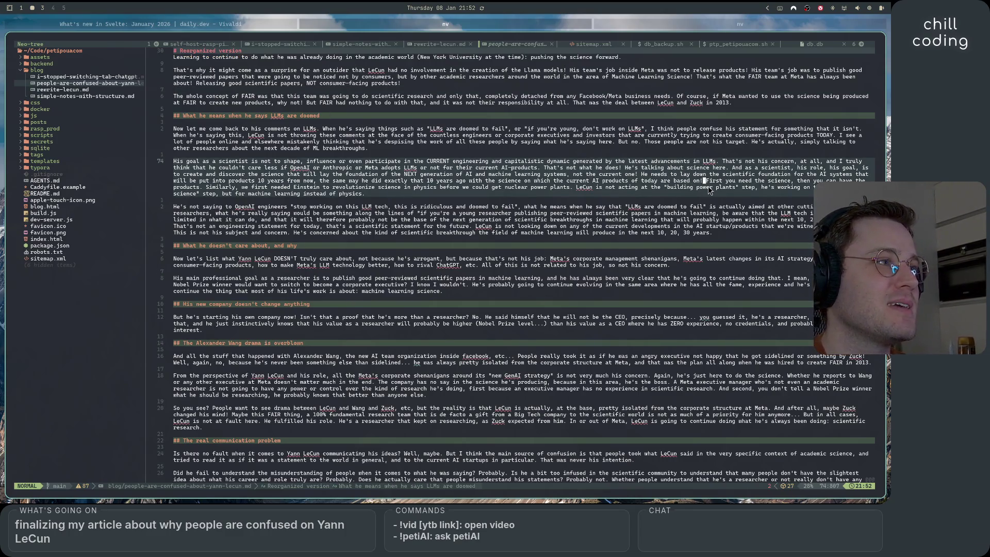
text(i(too)
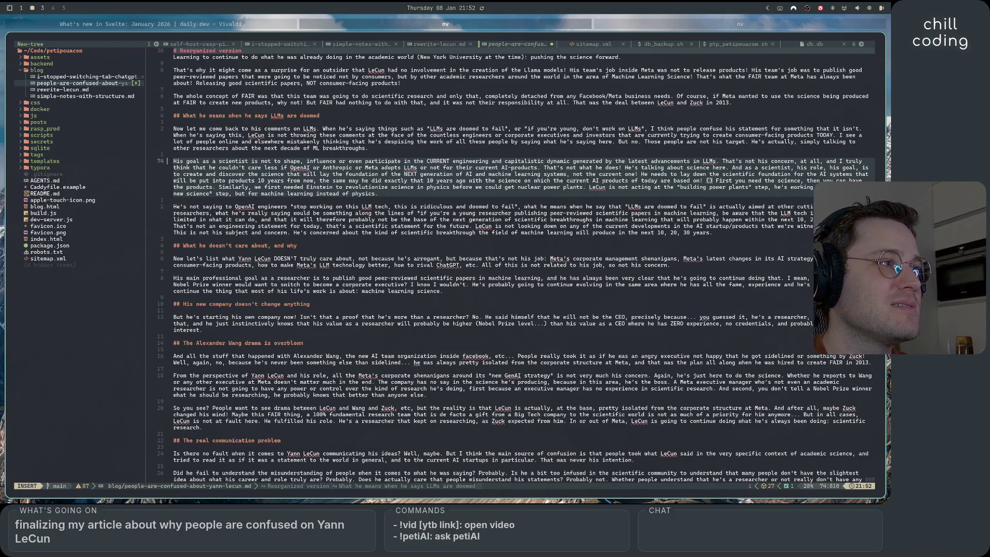
key(BackSpace)
key(BackSpace)
key(BackSpace)
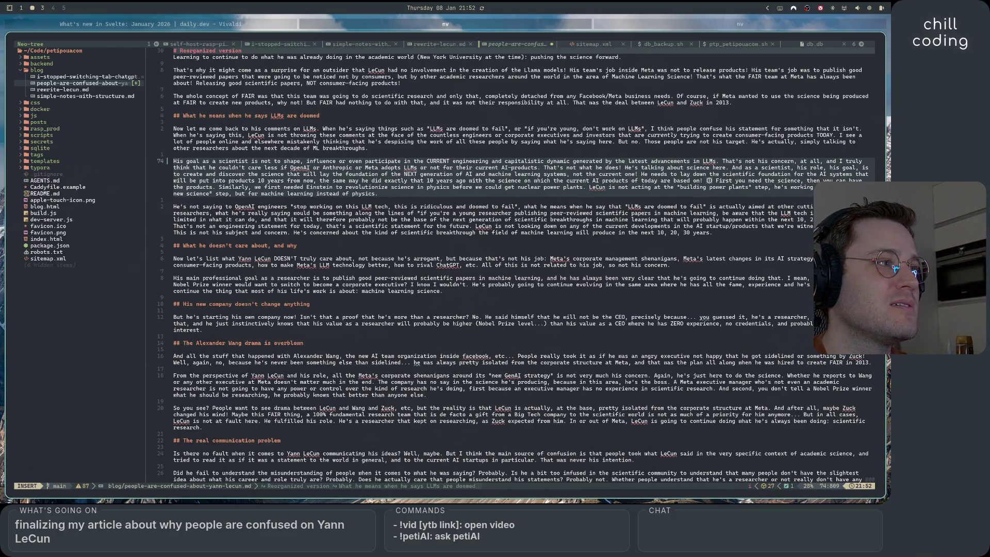
text(< )
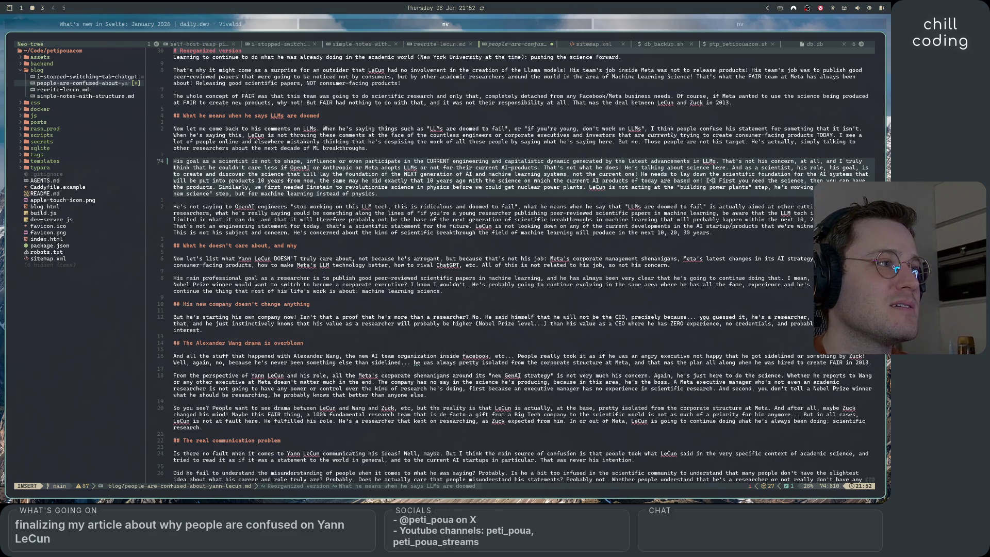
text(=)
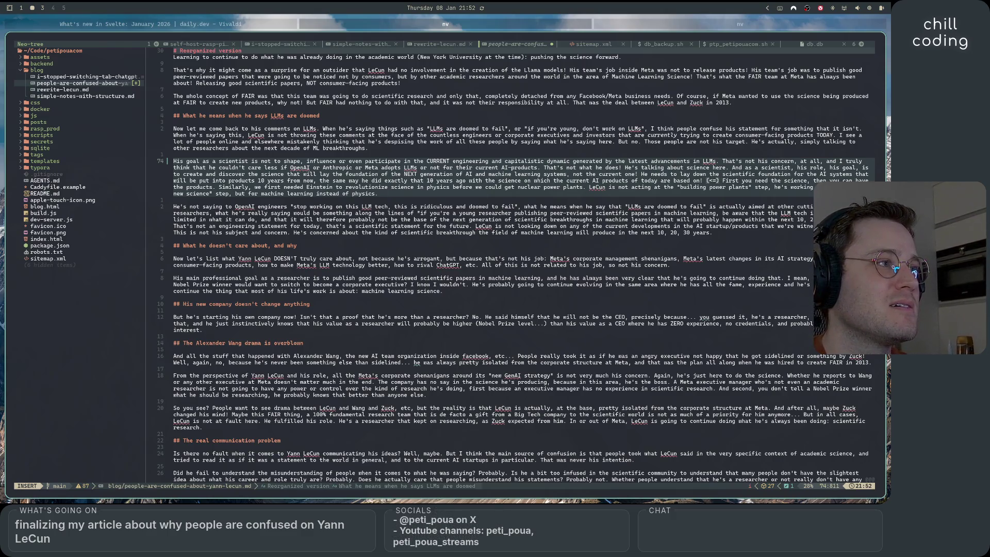
text( too)
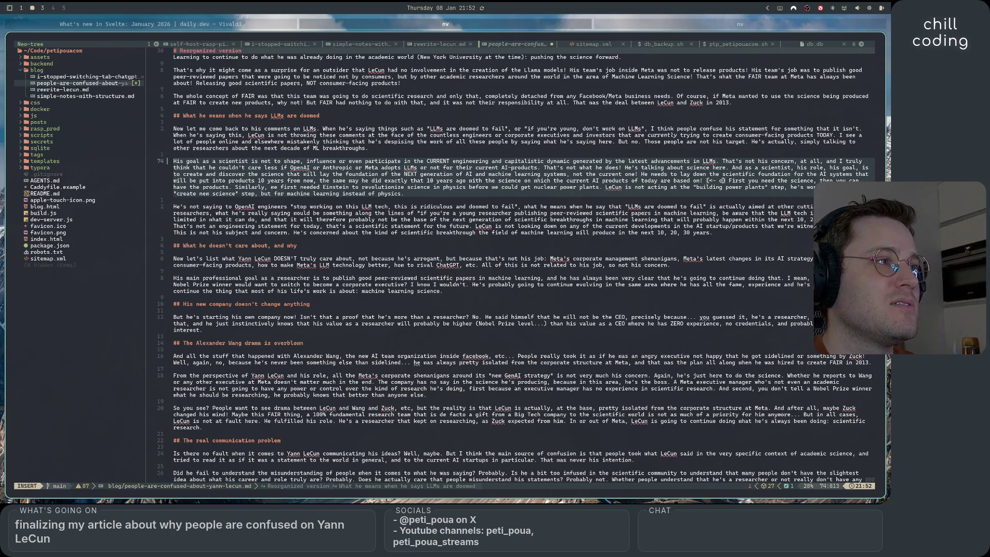
key(BackSpace)
key(BackSpace)
key(BackSpace)
text(sentence too )
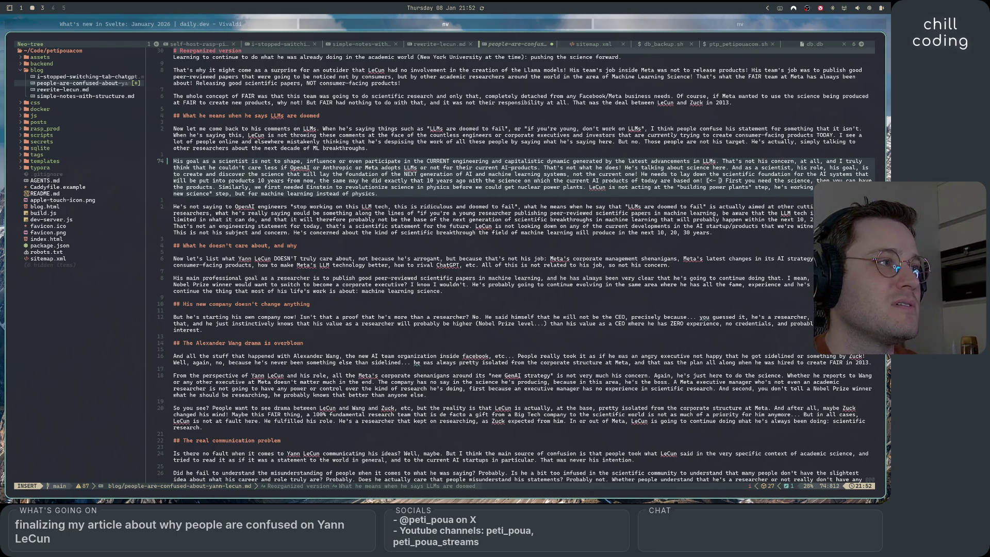
text(complex)
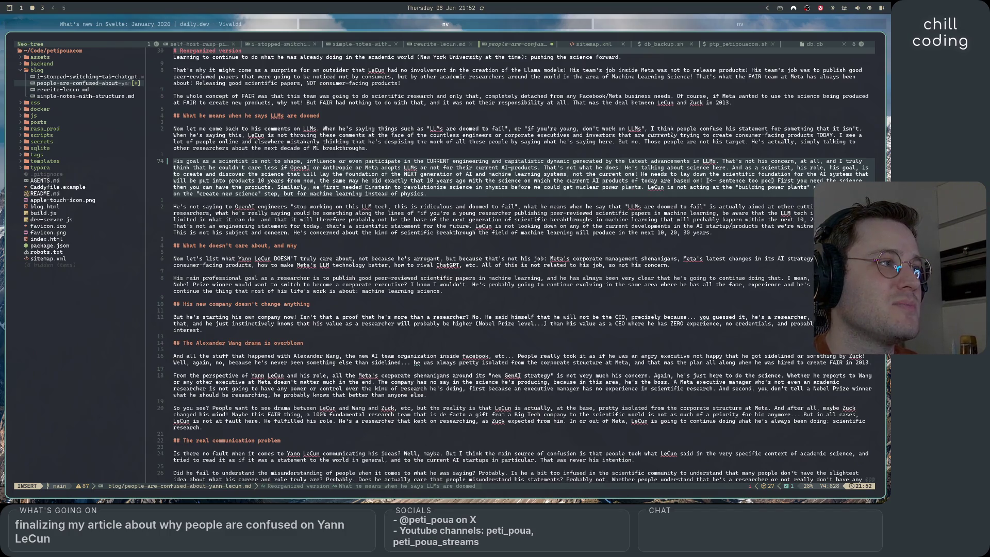
key(BackSpace)
key(BackSpace)
key(BackSpace)
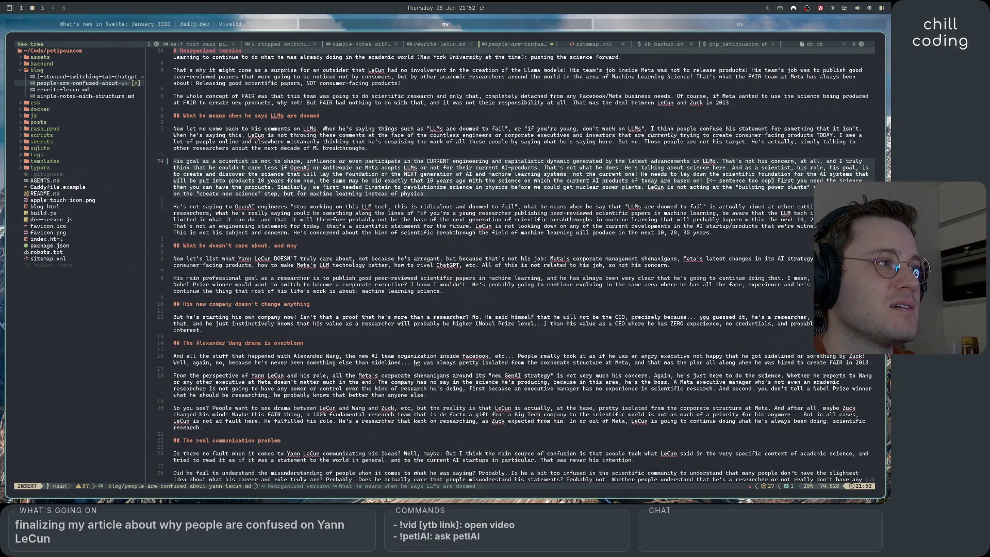
text(mplex))
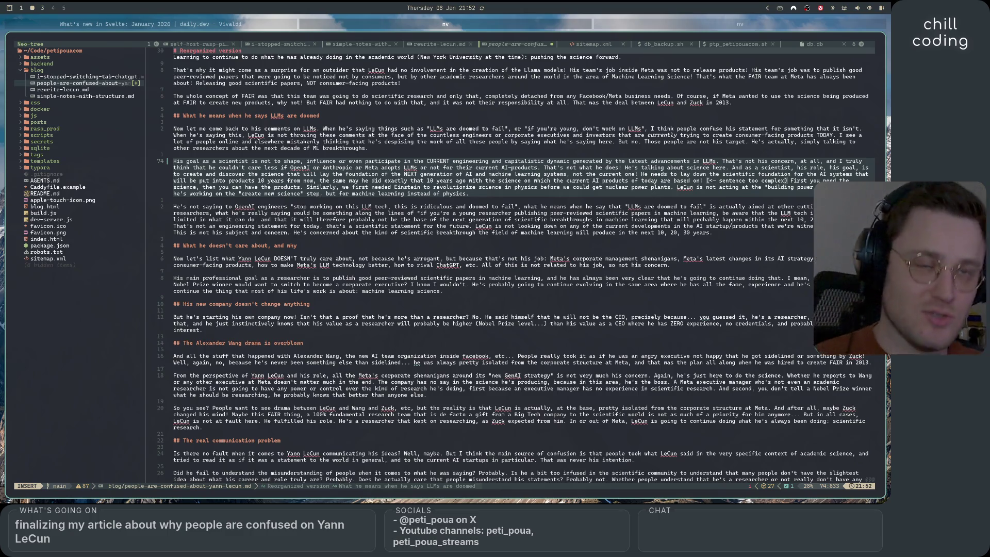
key(super+3)
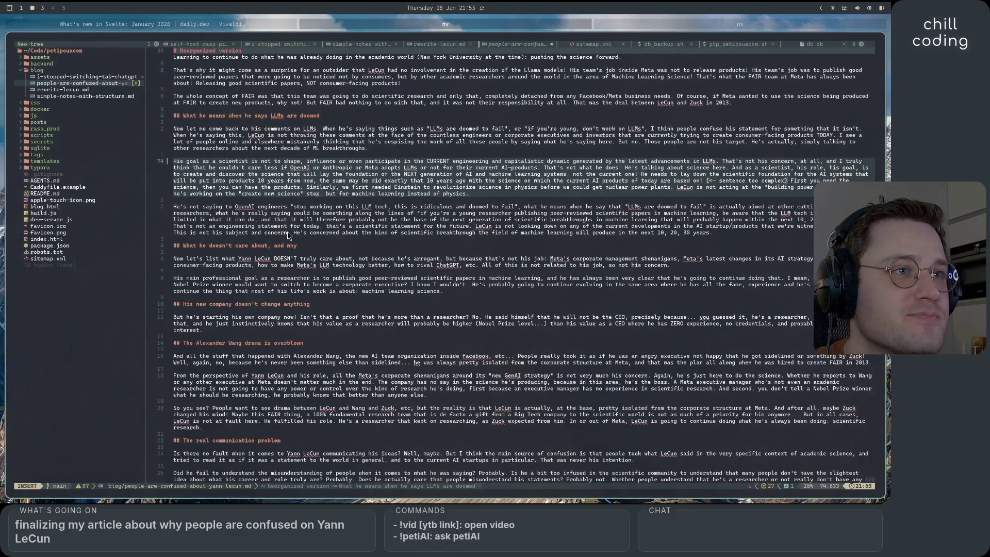
click(208, 213)
Type the aside '(repeating myself here, see above)' after 'researchers' in the OpenAI engineers paragraph
text(())
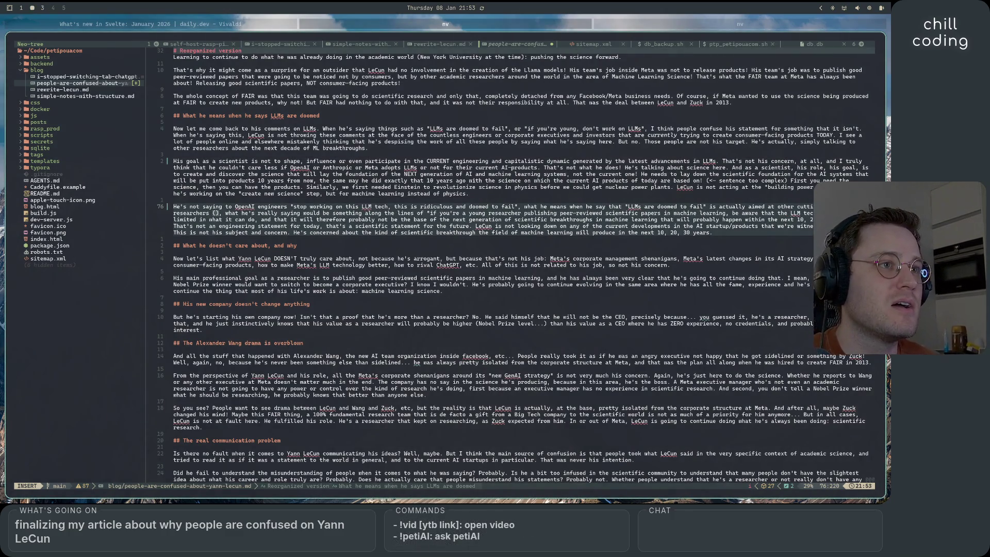
text(repeat)
text(ing myself here)
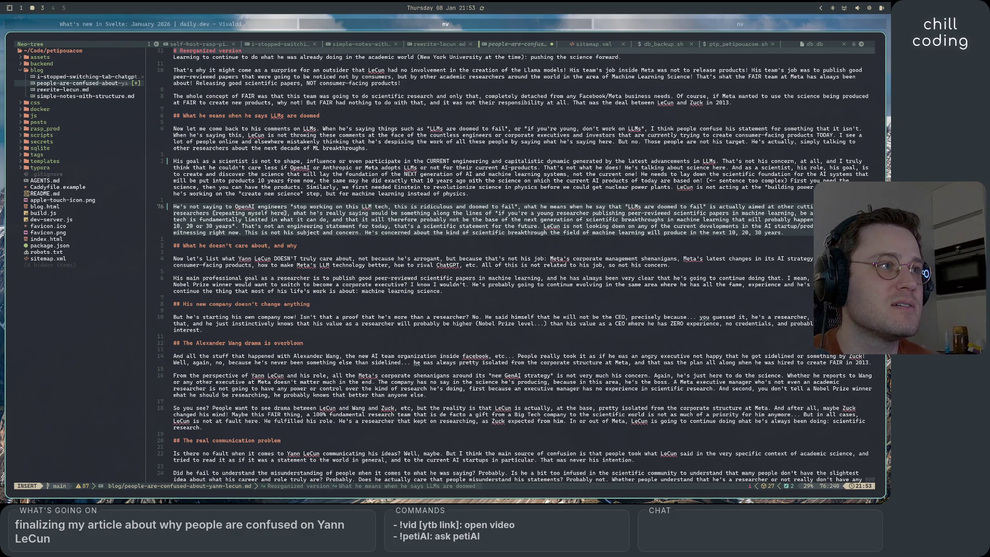
text(, see)
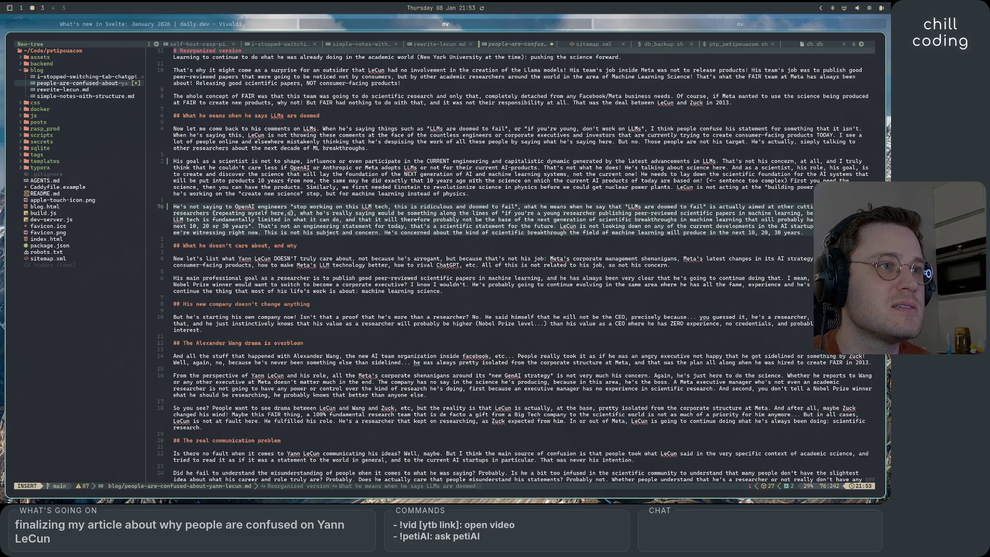
text( above)
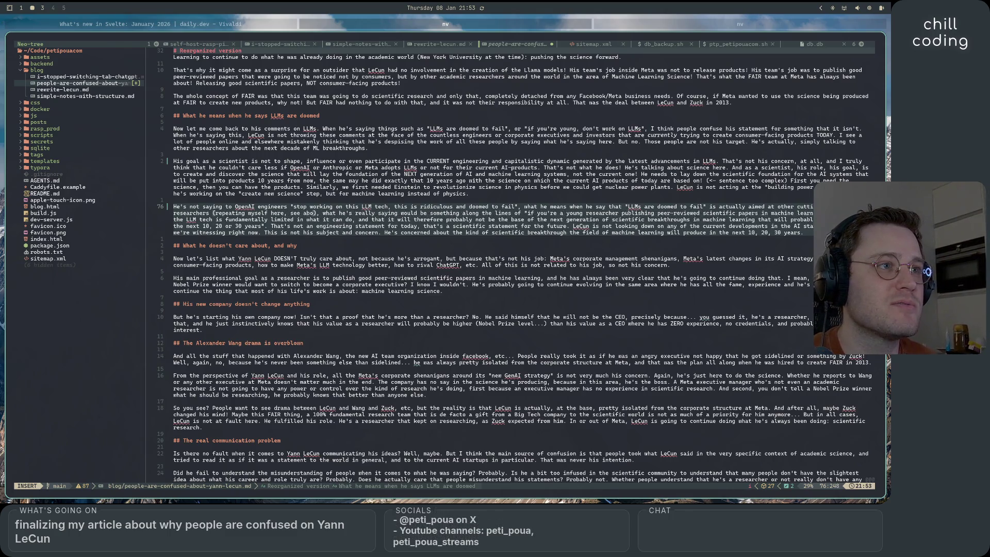
click(414, 261)
key(Up)
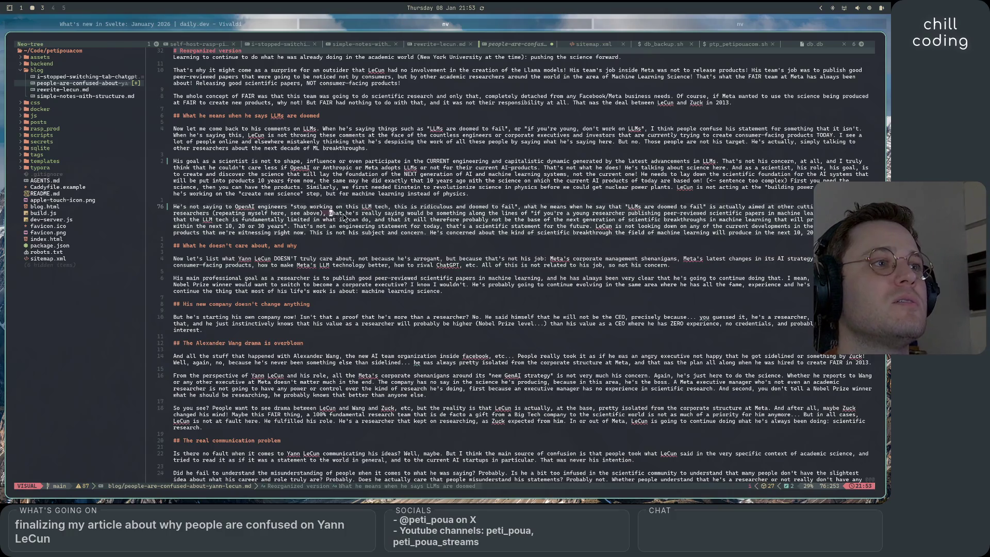
key(Up)
click(443, 184)
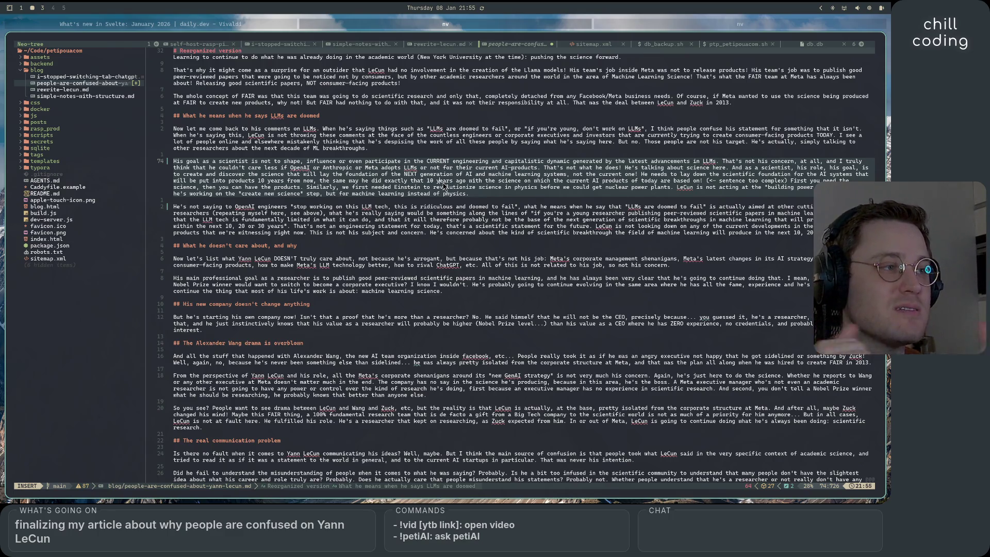
click(477, 292)
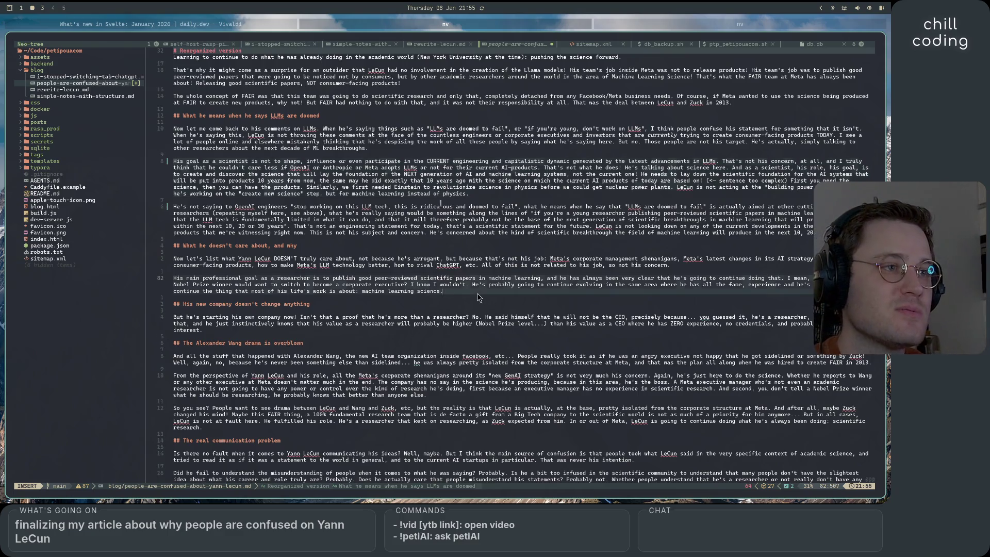
End the main professional goal paragraph with '(needs reformulation)' and collapse the Alexander Wang section
text((need )
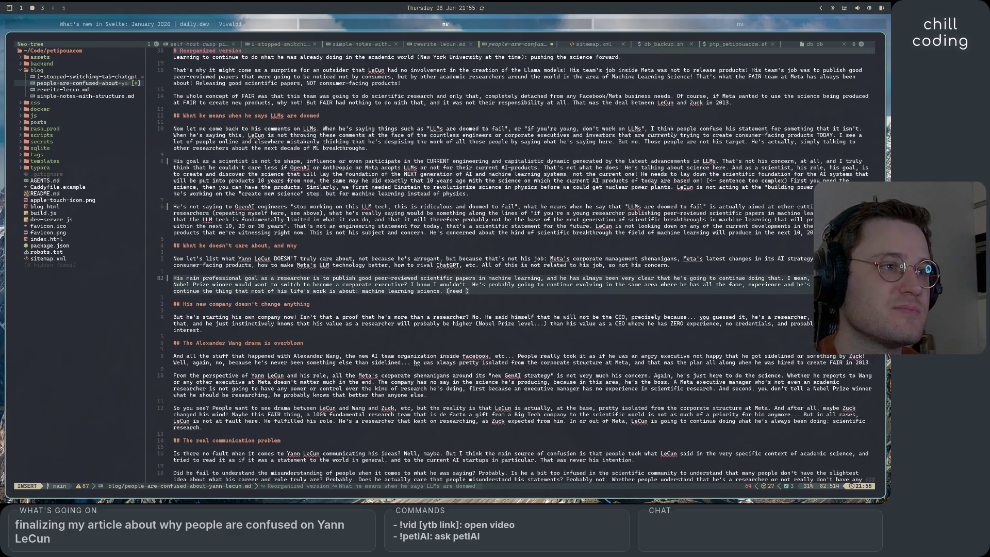
text(ds reformul)
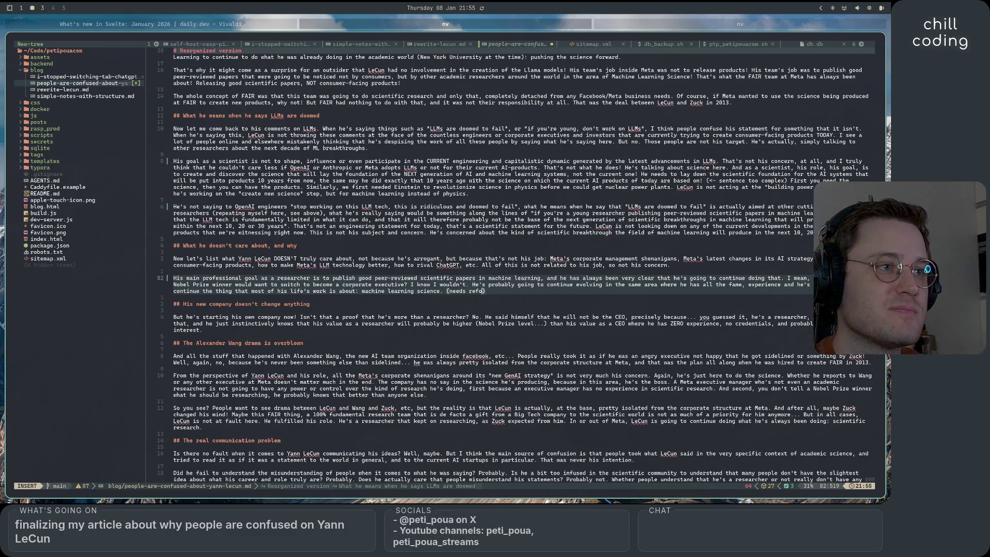
text(ation)
scroll(492, 267, down, 4)
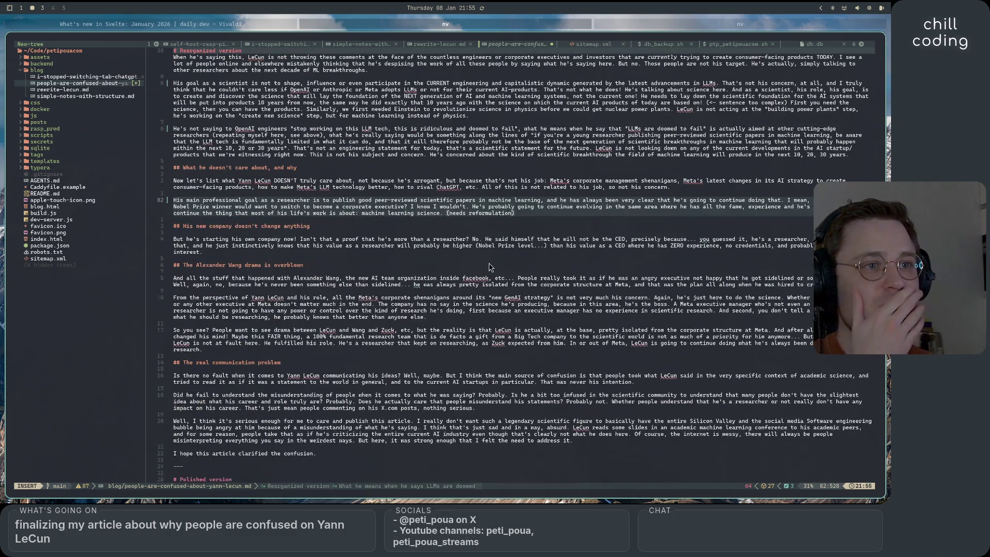
click(426, 263)
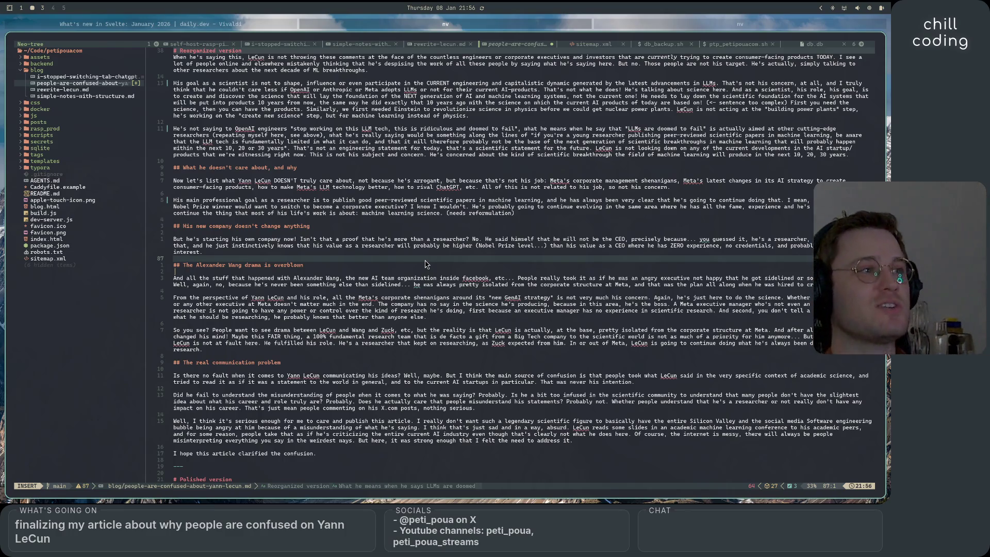
scroll(426, 264, down, 2)
scroll(426, 264, down, 3)
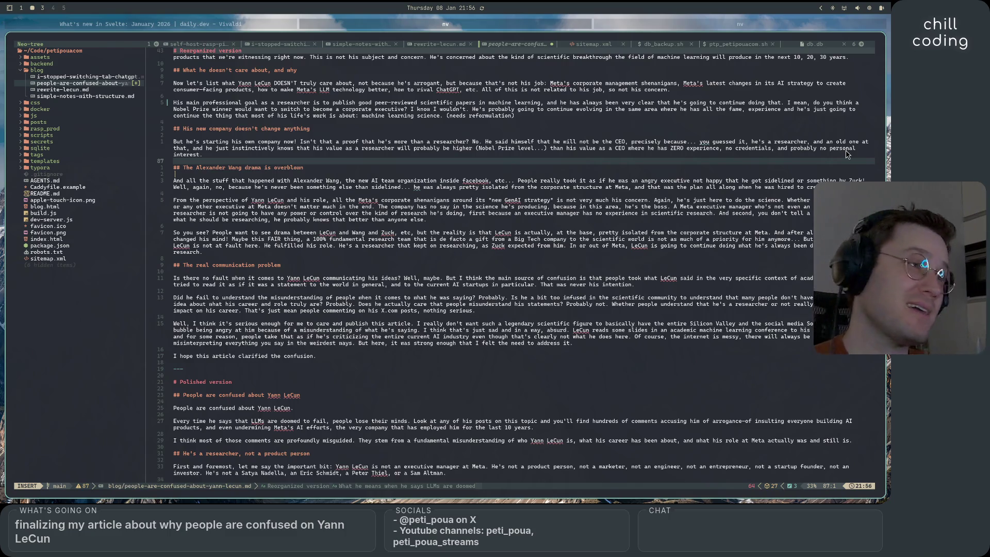
click(170, 168)
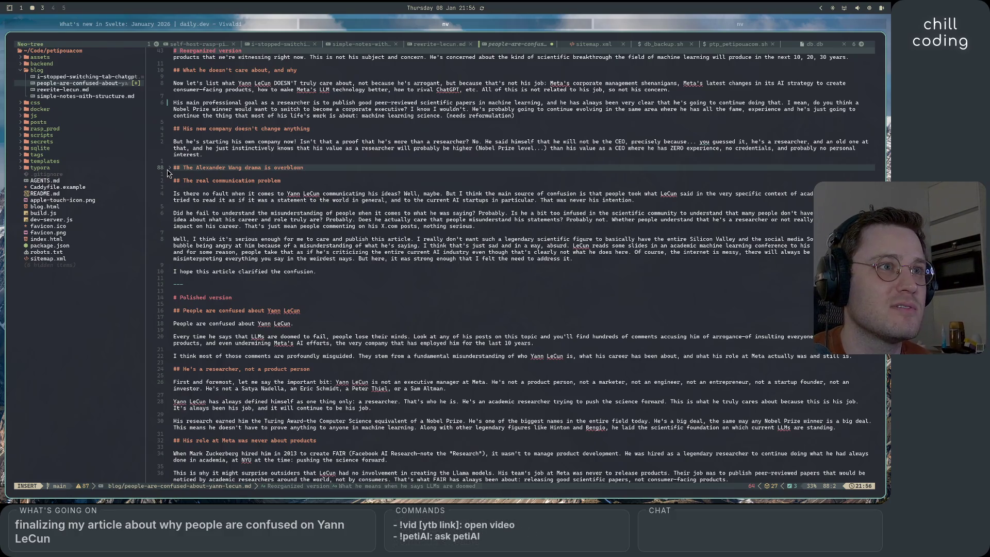
click(170, 168)
click(226, 187)
click(377, 166)
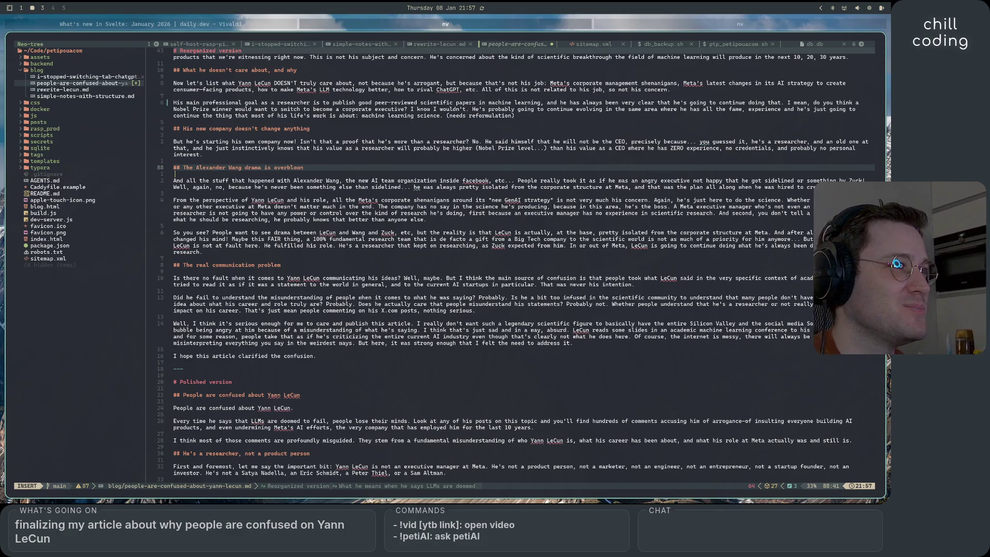
key(Down)
key(Down)
key(Down)
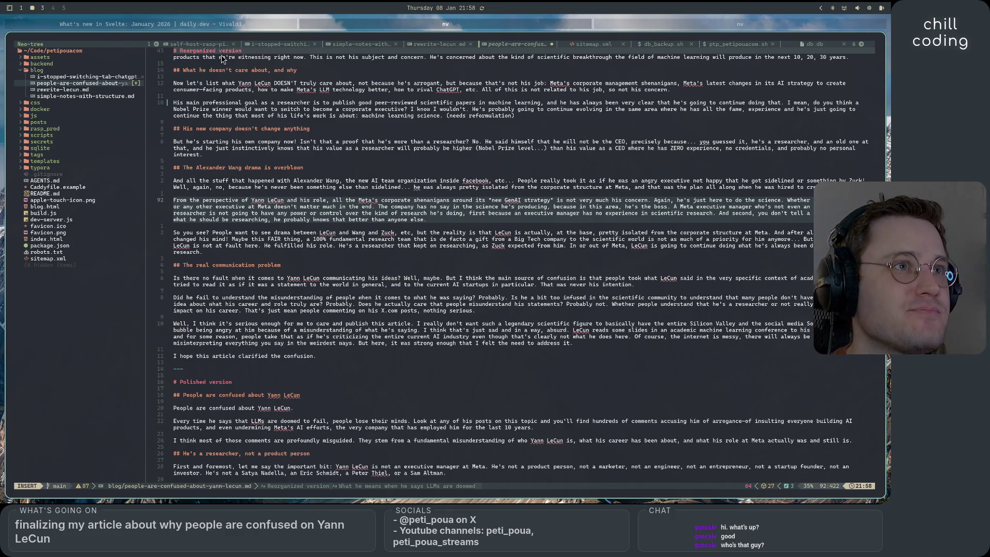
Switch from the Neovim editor to the Vivaldi browser window with Super+Tab
key(super+Tab)
Google 'yann lecun' in a new Vivaldi tab, then return to the article in Neovim
key(ctrl+t)
text(y)
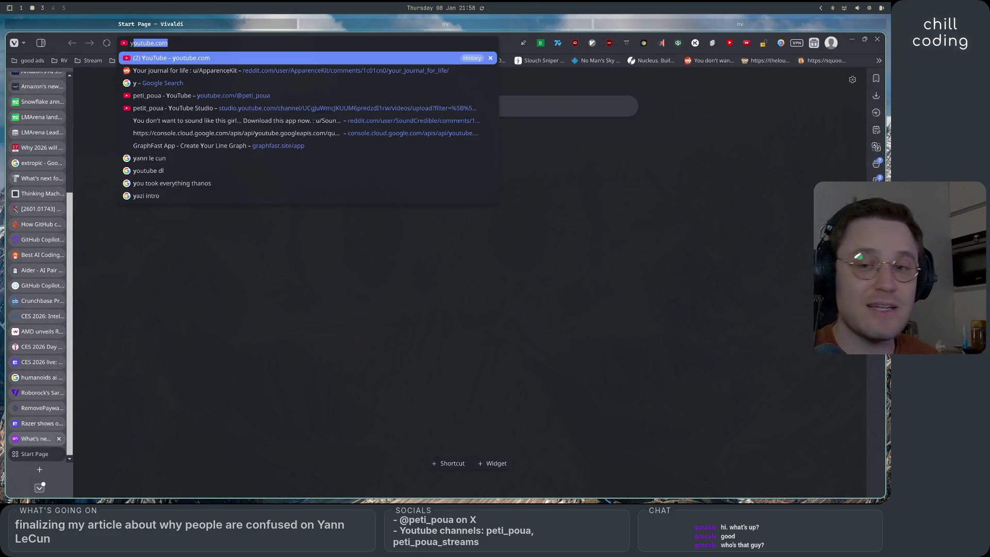
key(BackSpace)
text(people)
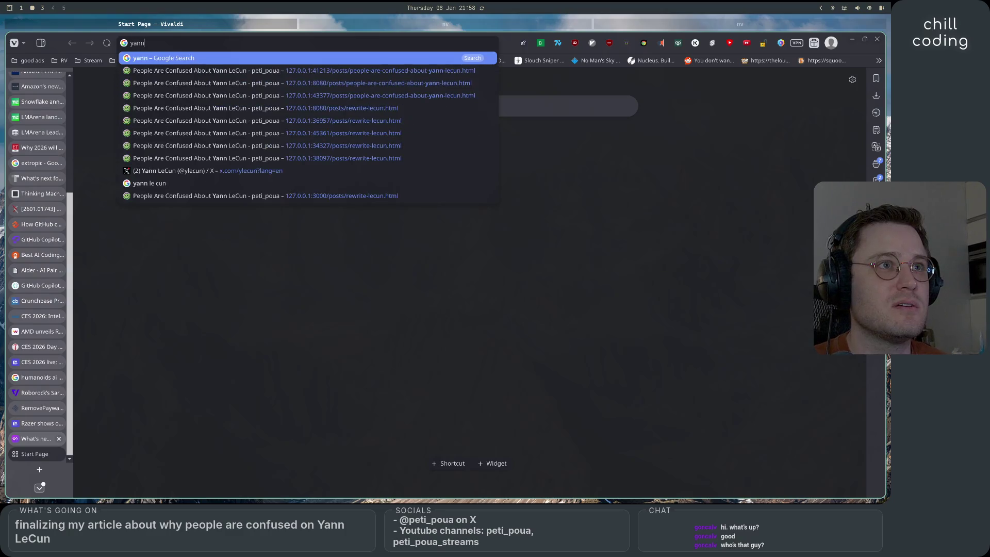
key(Return)
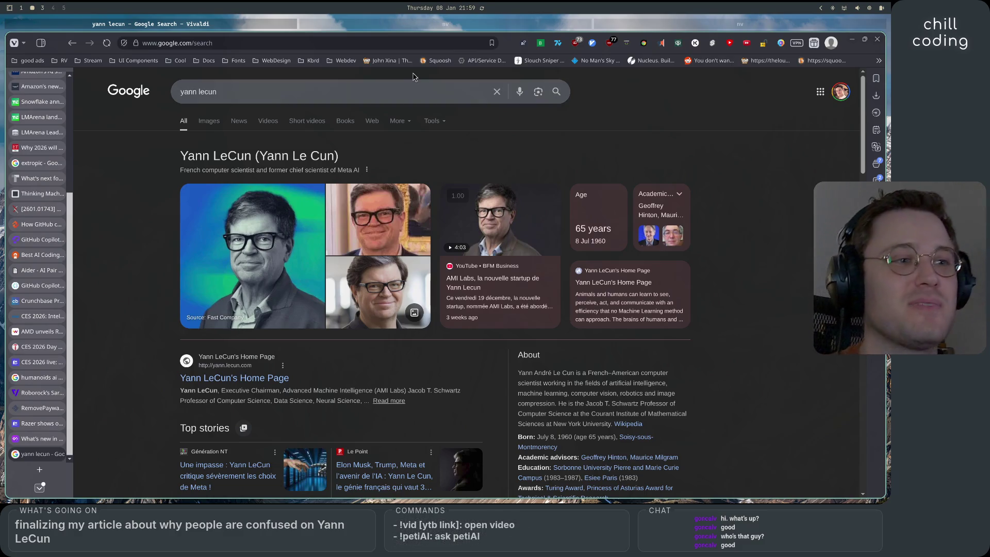
click(397, 30)
click(511, 270)
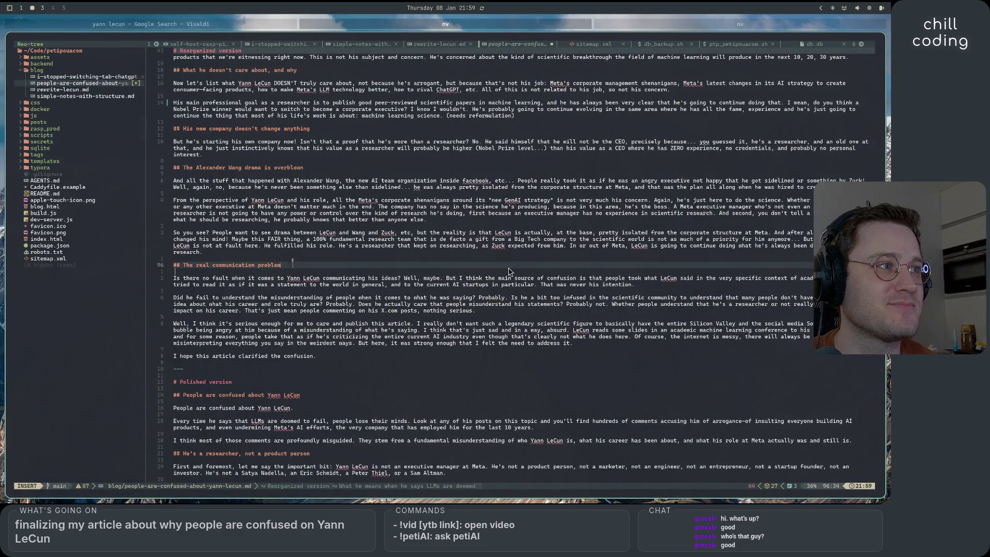
click(309, 223)
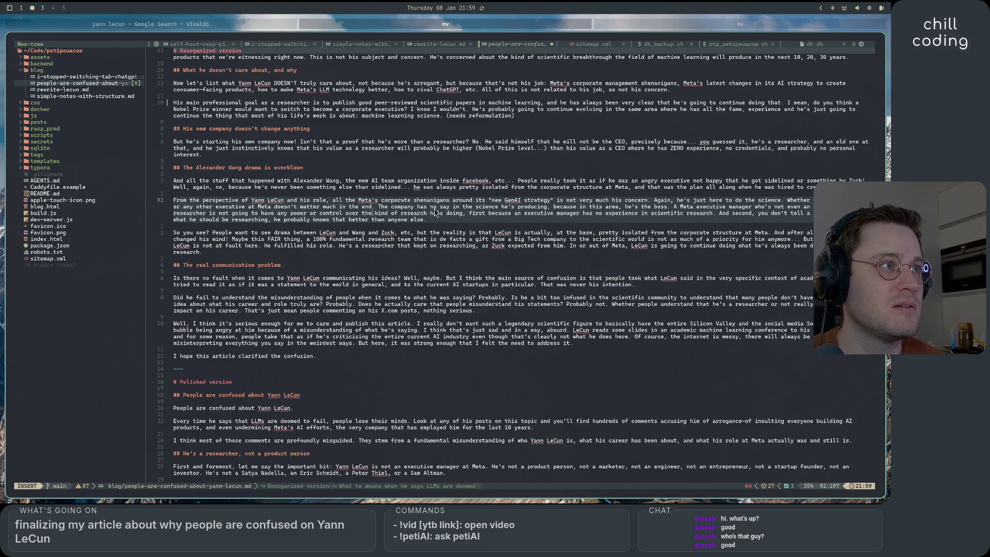
click(589, 207)
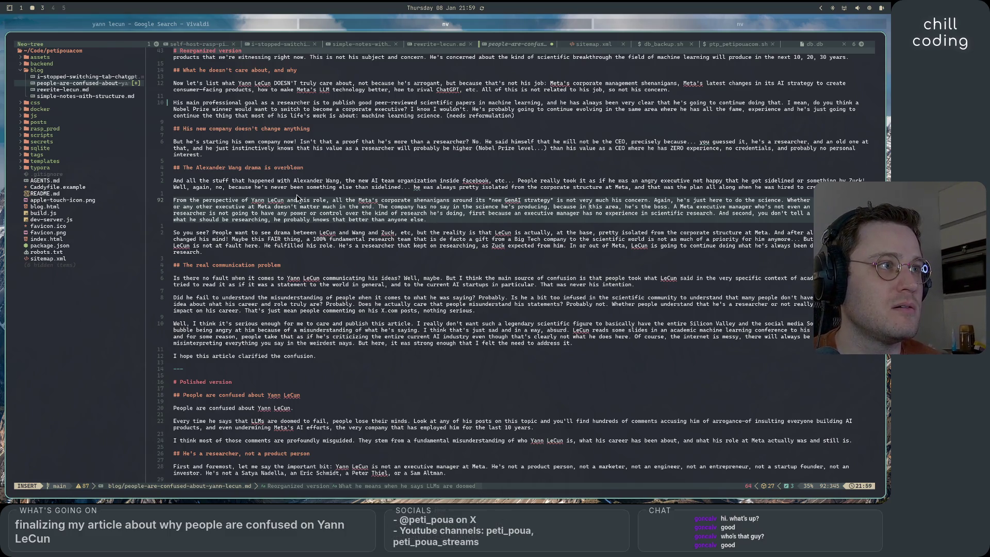
click(636, 187)
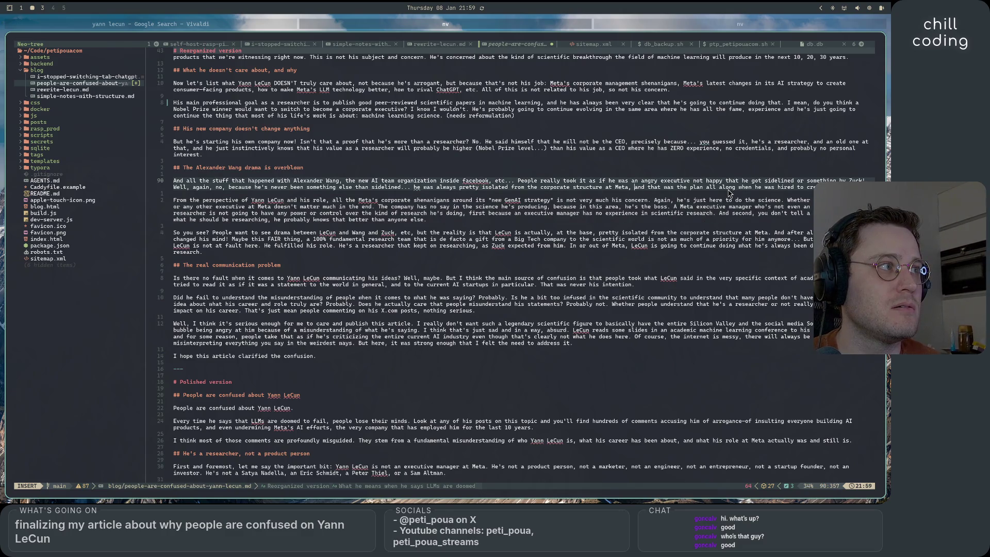
click(247, 188)
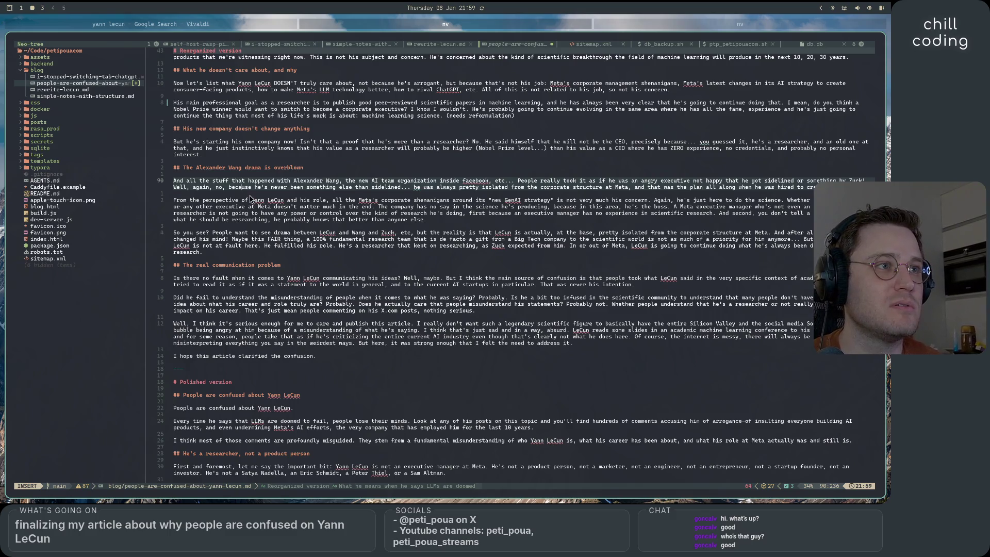
click(403, 189)
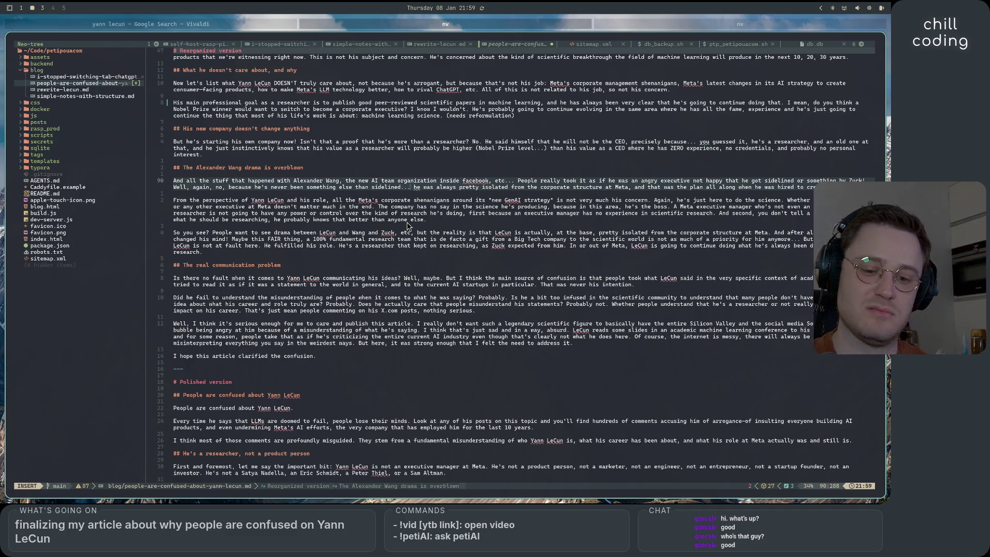
Add a '(weird formulation)' note, then delete ', etc' after 'Zuck' in the 'So you see?' paragraph
text(() weird formult)
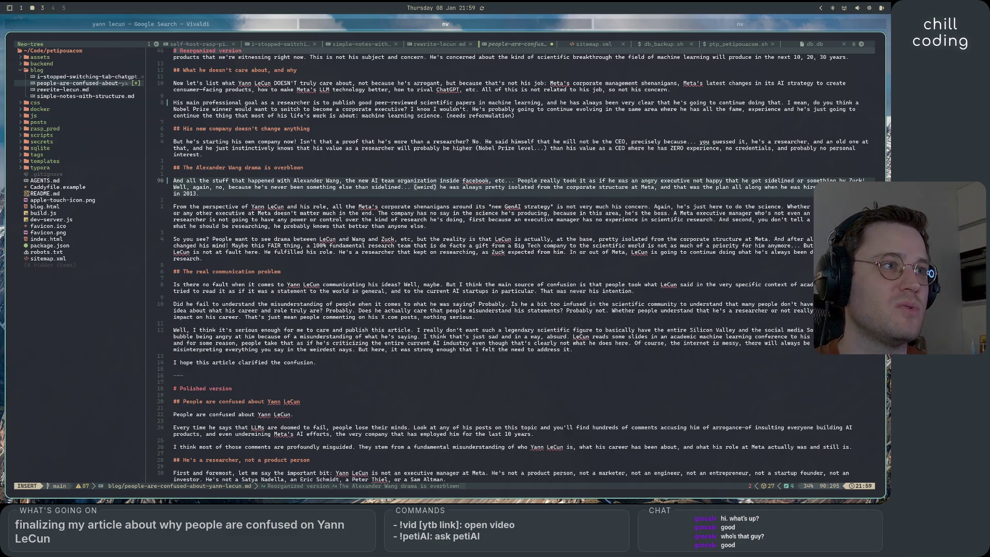
key(BackSpace)
text(ation)
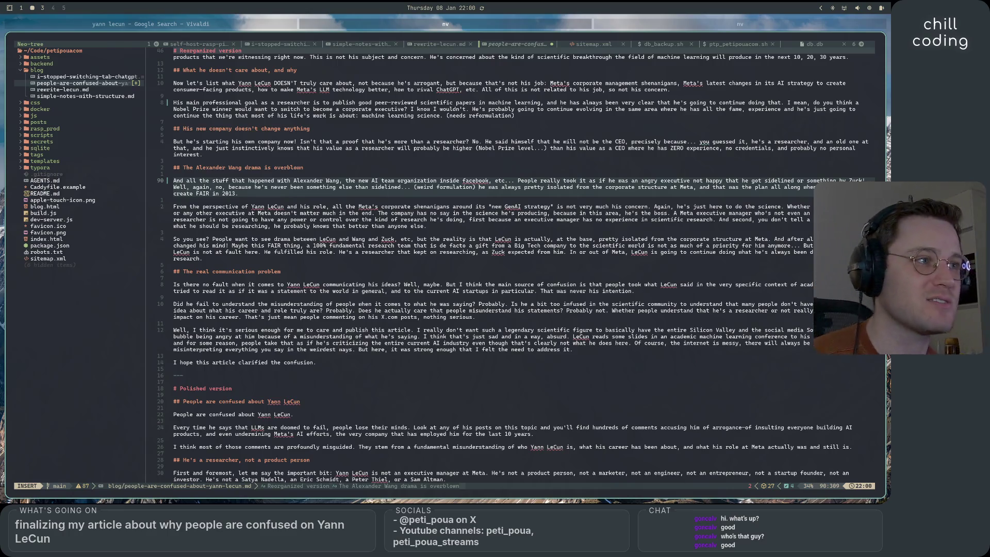
click(416, 241)
key(BackSpace)
key(BackSpace)
key(BackSpace)
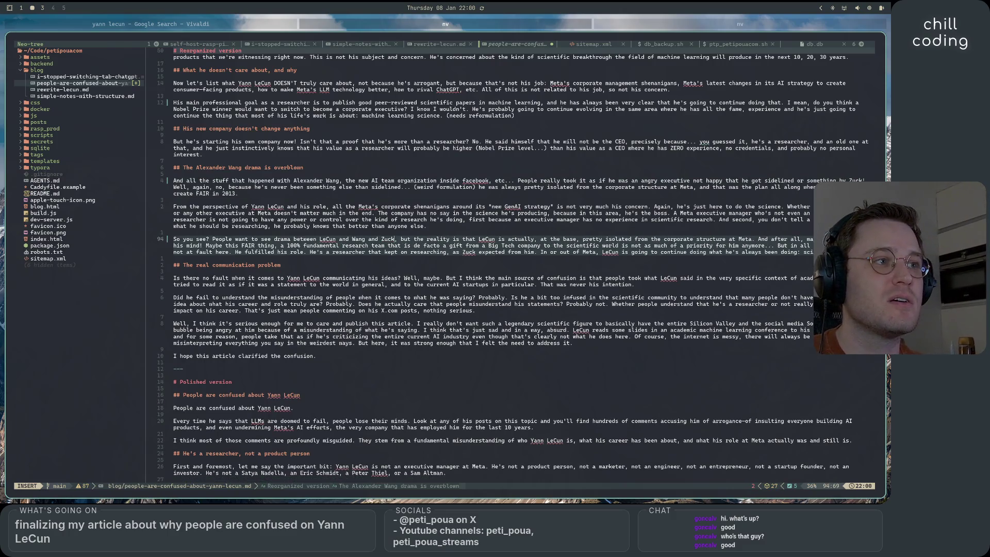
click(451, 201)
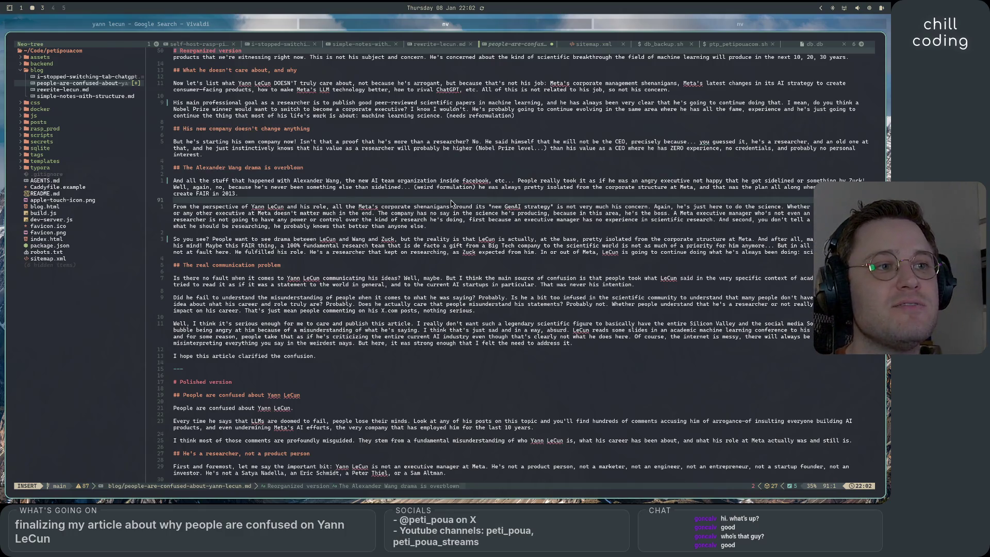
click(641, 285)
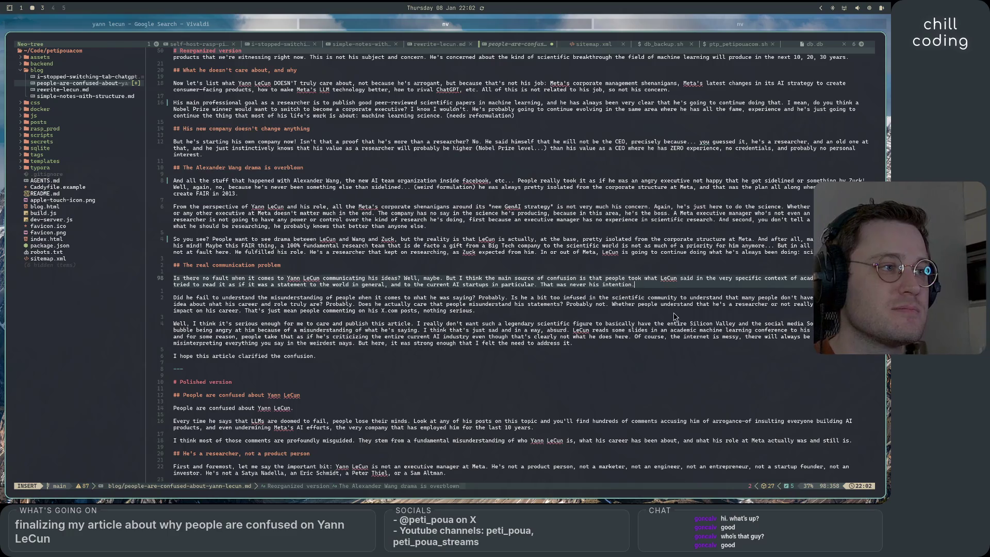
Complete the note after 'That was never his intention.' to read '(maybe add "i think it was")'
text((maybe ad)
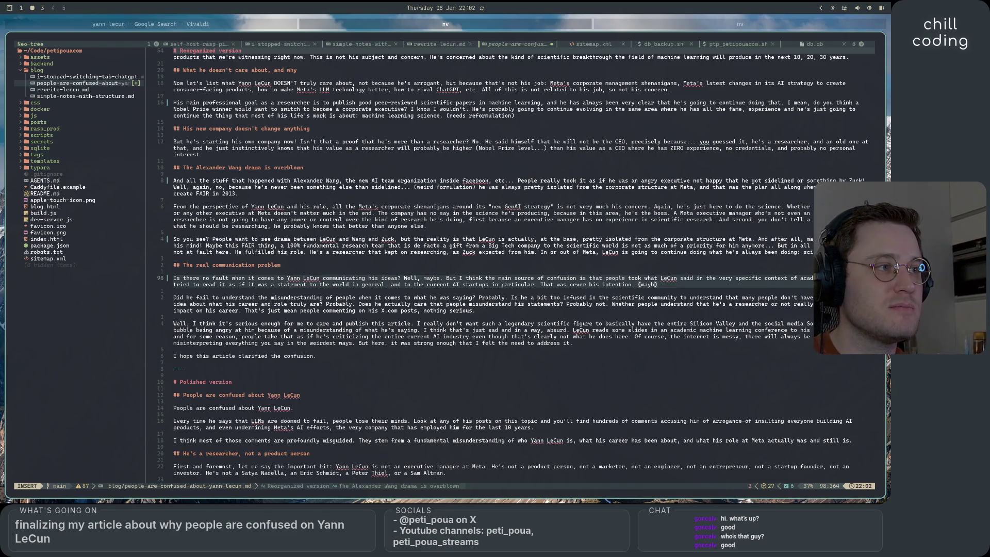
text(d "i think)
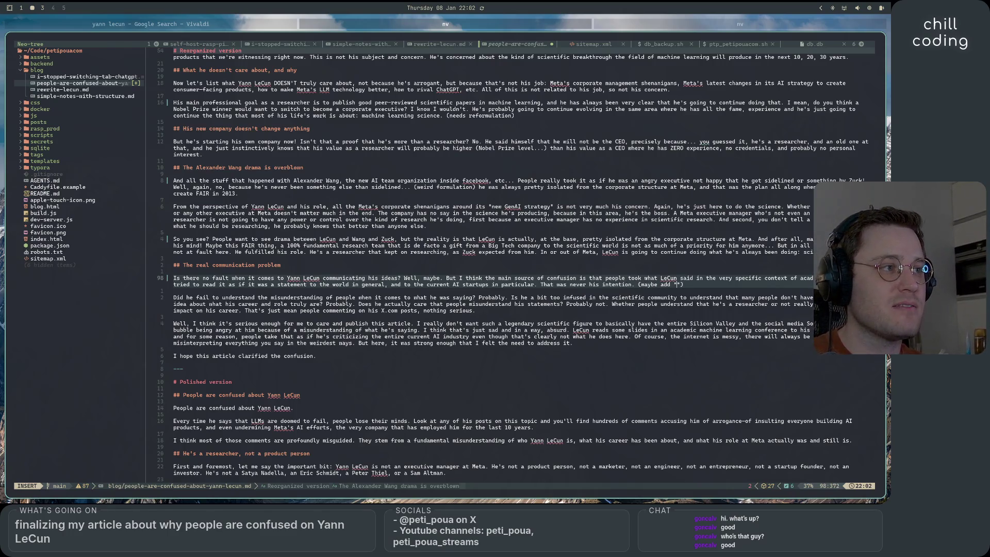
text("))
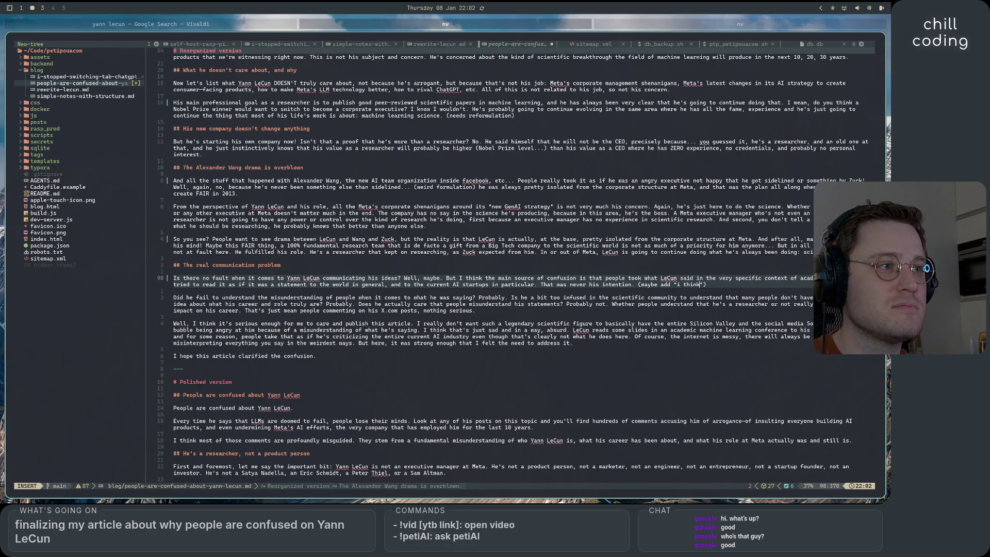
text( it )
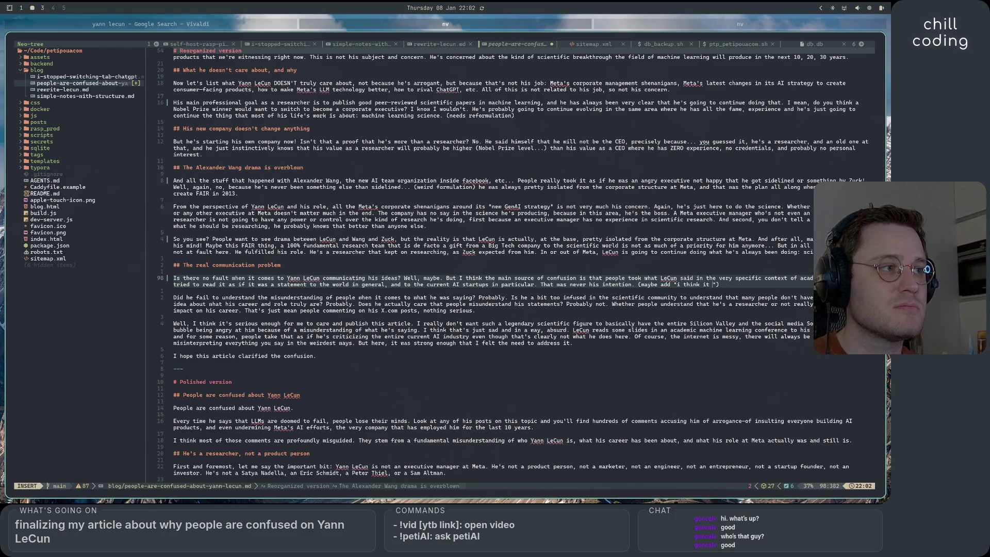
text(was)
click(697, 285)
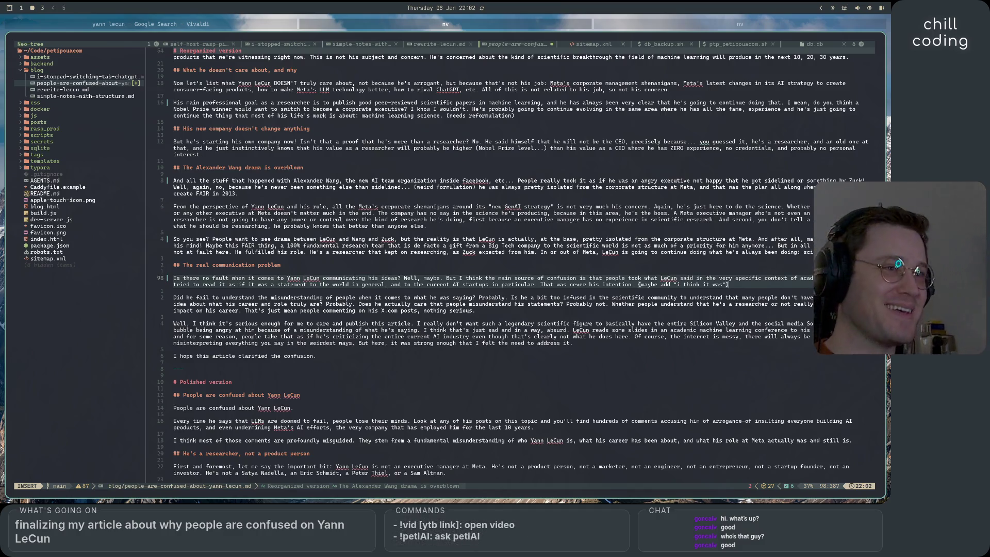
click(359, 298)
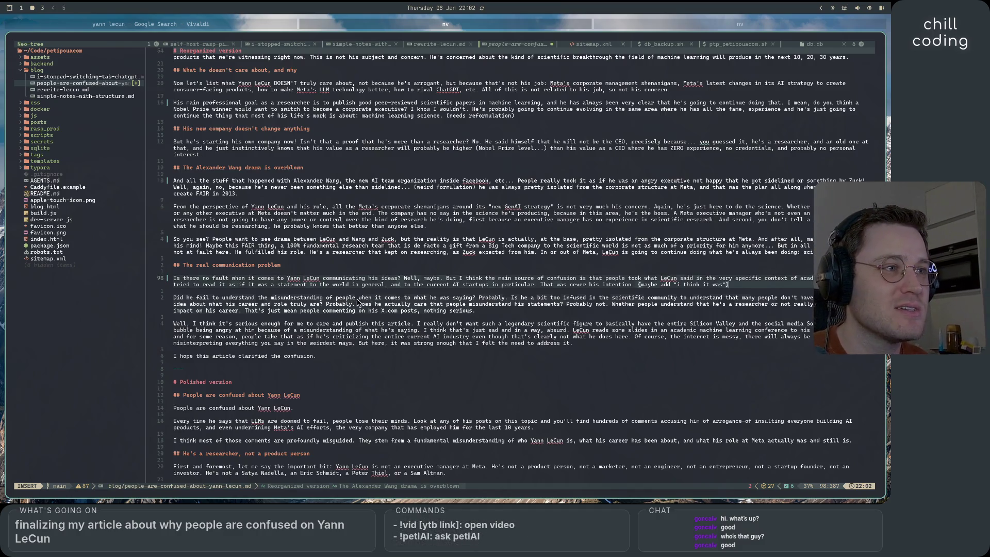
Tag 'the misunderstanding of people' on line 100 with a '(weird formulation)' note
text(()
text(weird fromut)
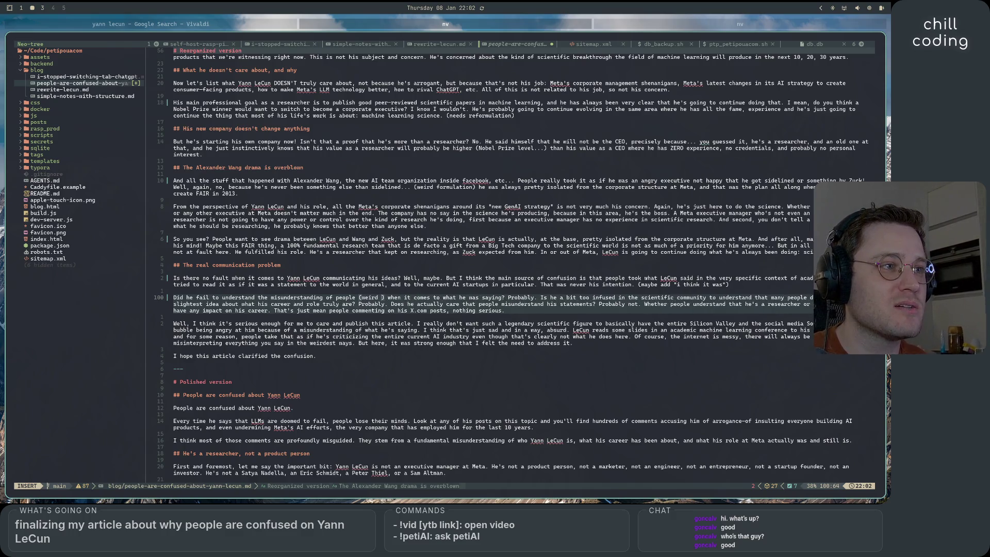
key(BackSpace)
key(BackSpace)
key(BackSpace)
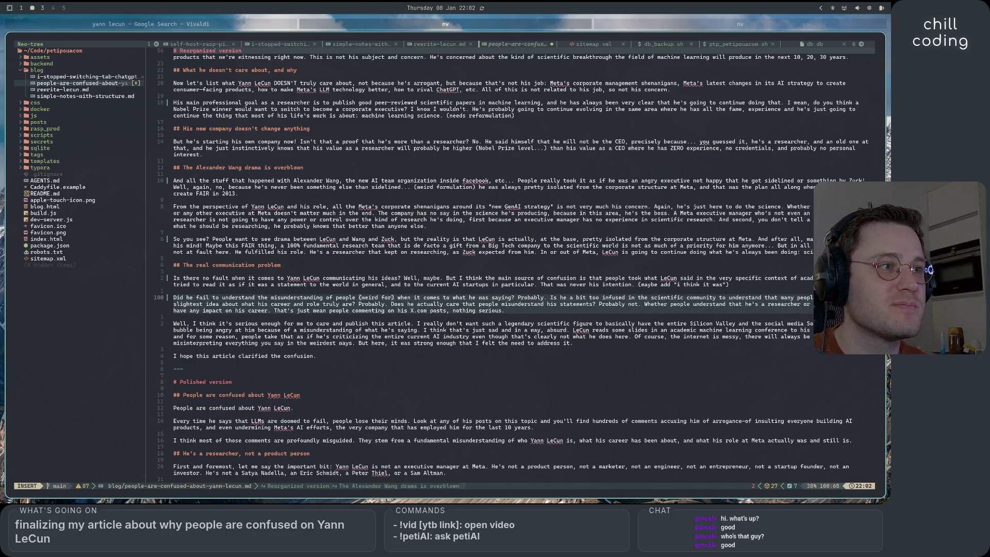
text(ormulation)
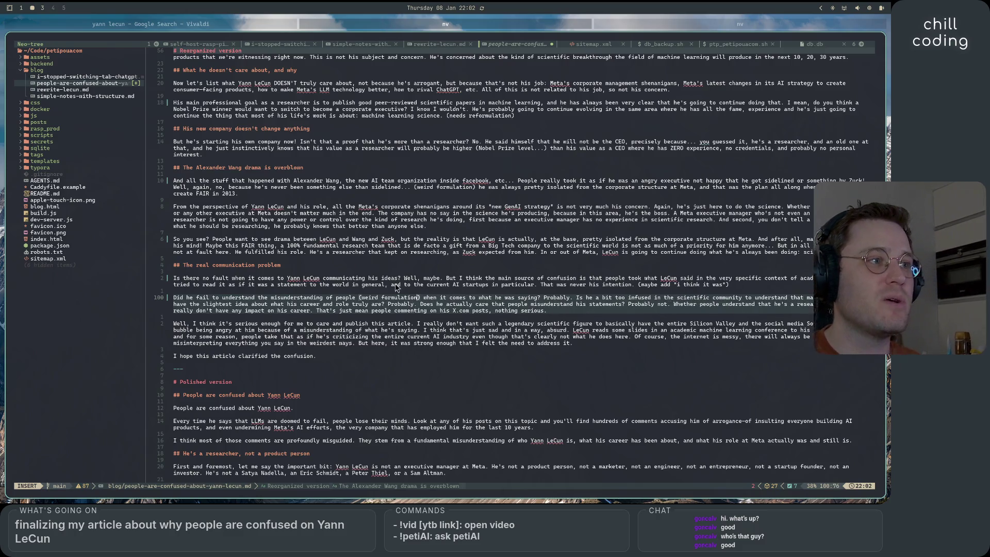
scroll(573, 327, down, 2)
click(573, 325)
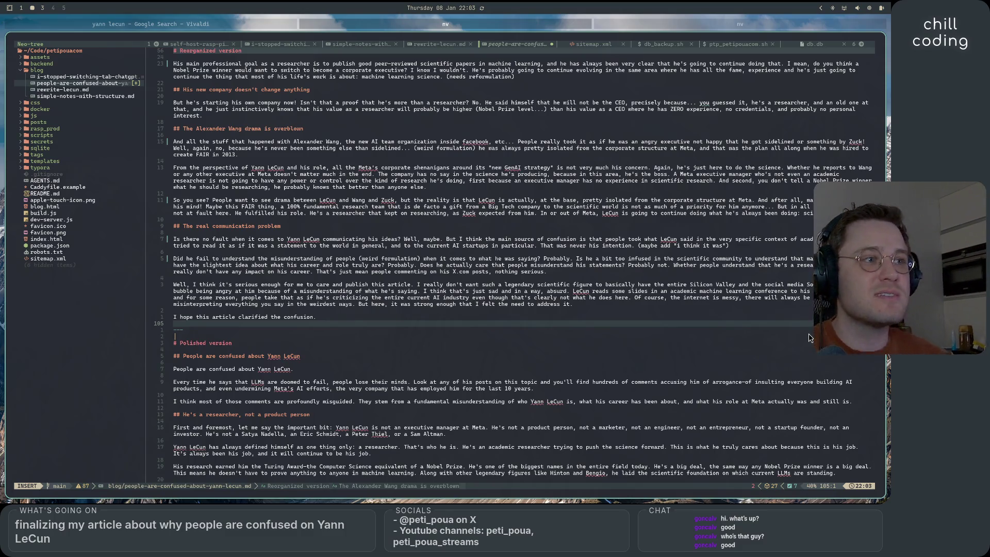
Open the mean-people sentence with 'At the end of the day, for him that's probably'
click(319, 272)
text(At t)
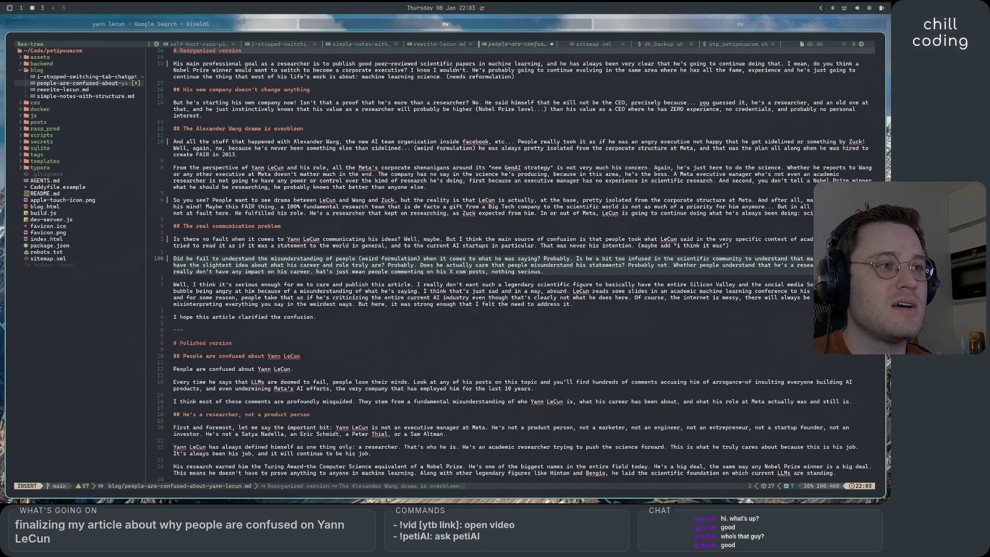
key(Delete)
text(e end of the)
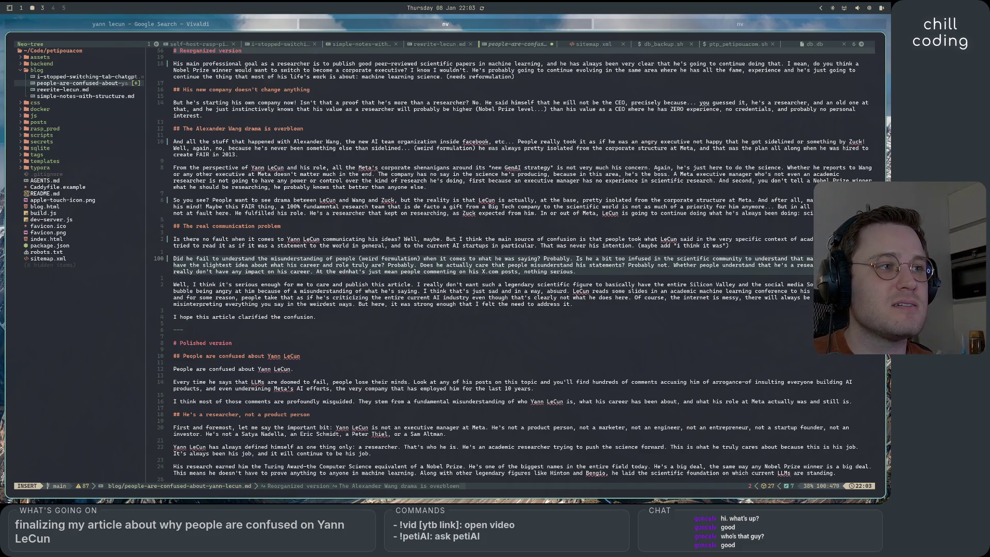
text( day, for him)
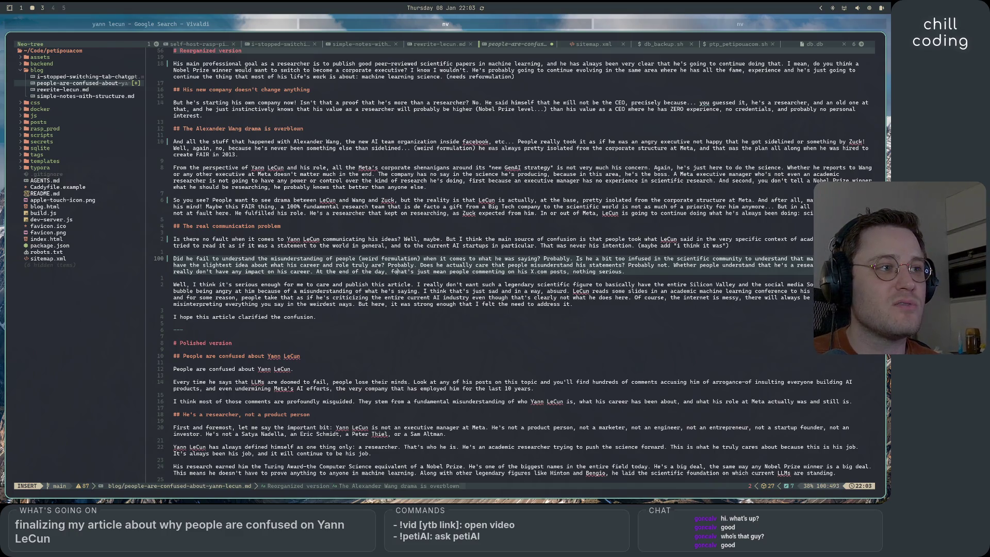
text( that's)
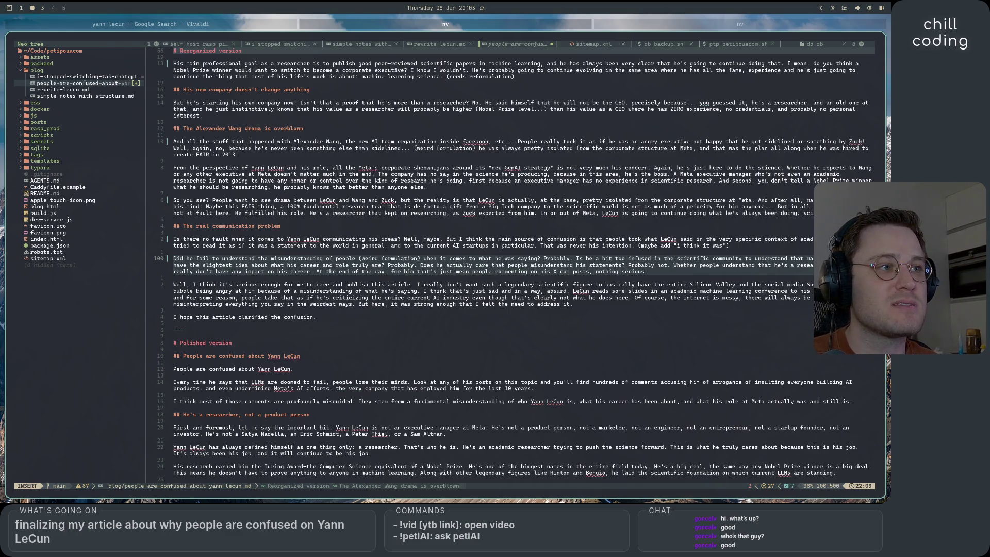
text( probab)
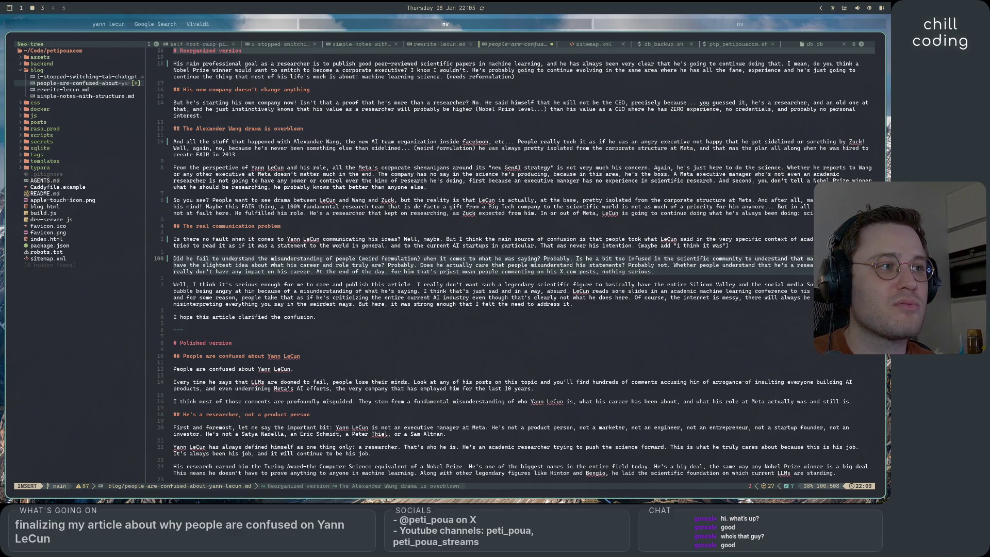
text(ly)
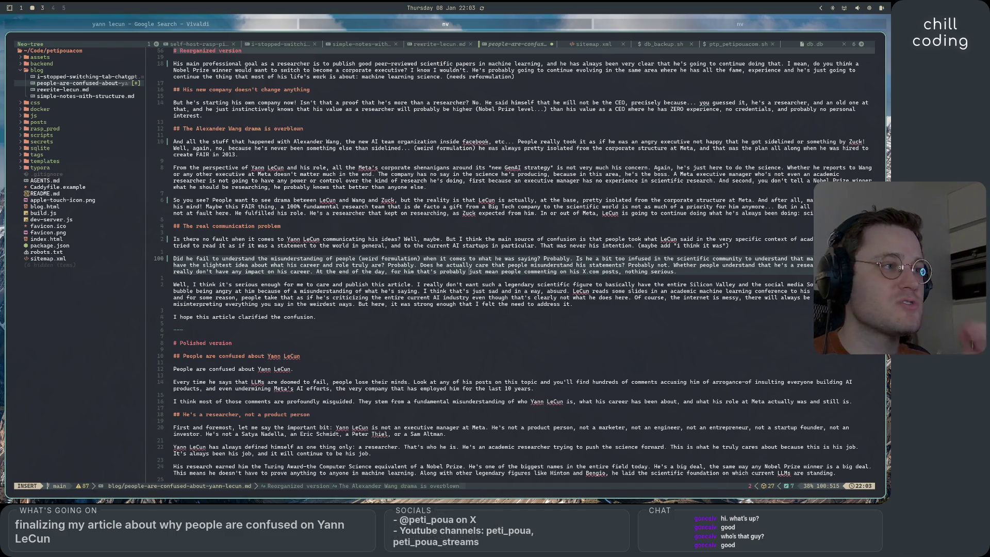
scroll(247, 223, down, 2)
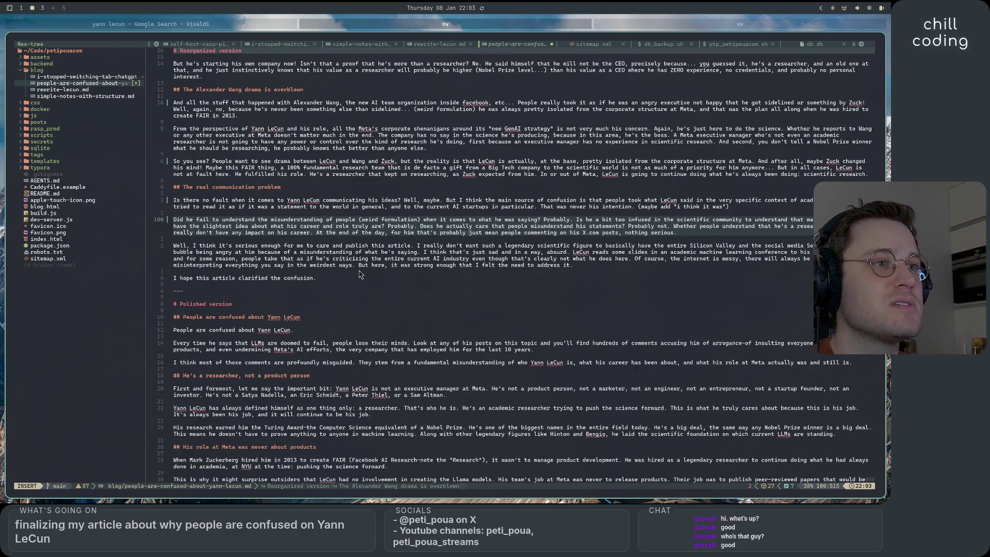
click(247, 223)
click(253, 214)
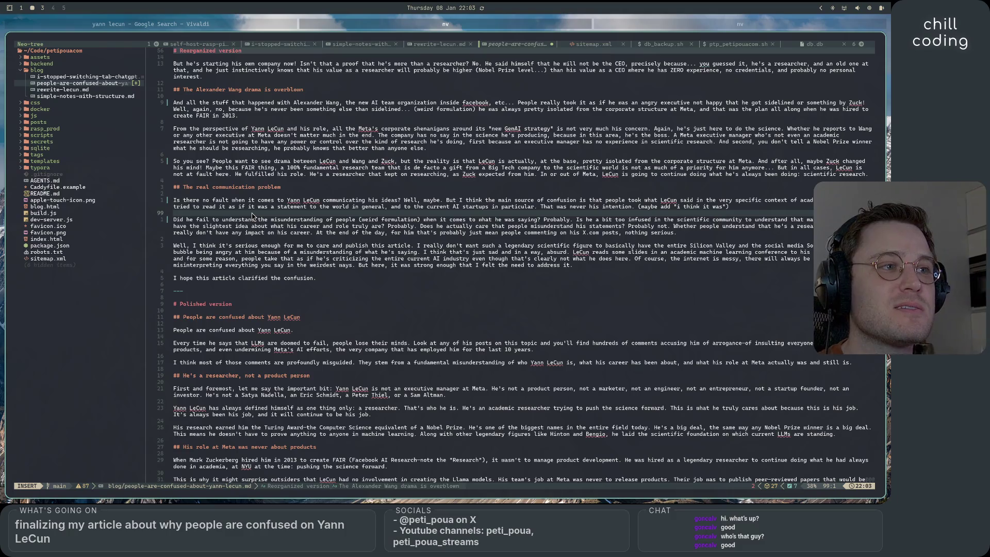
click(364, 255)
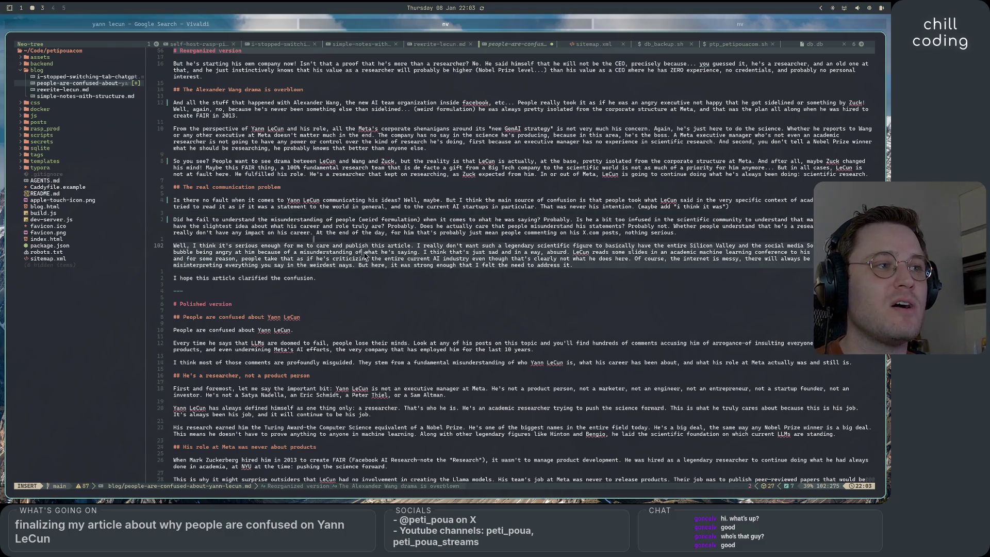
Change 'of' to 'about' before 'what' and add '(a bit grandiloquent)' after 'saying.'
key(BackSpace)
key(BackSpace)
text(about)
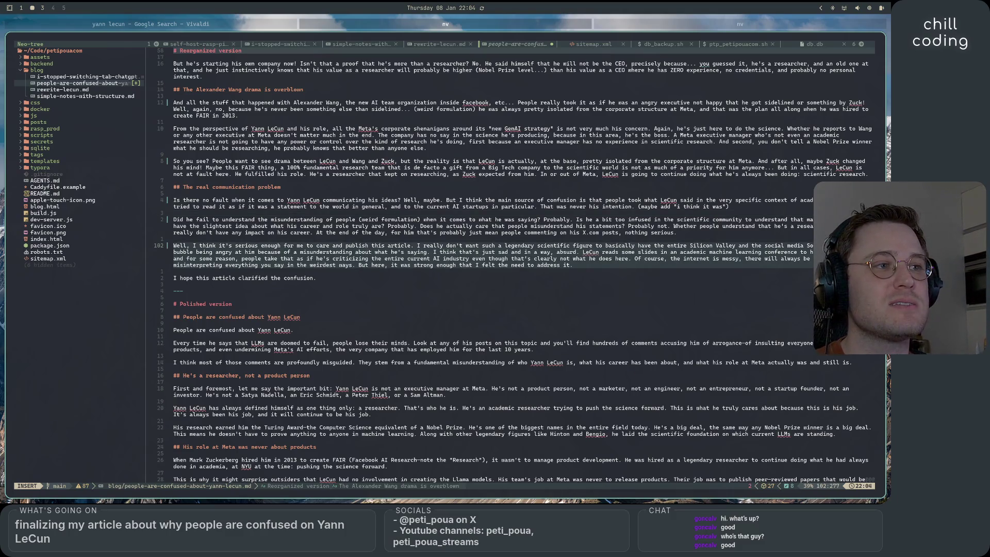
click(287, 253)
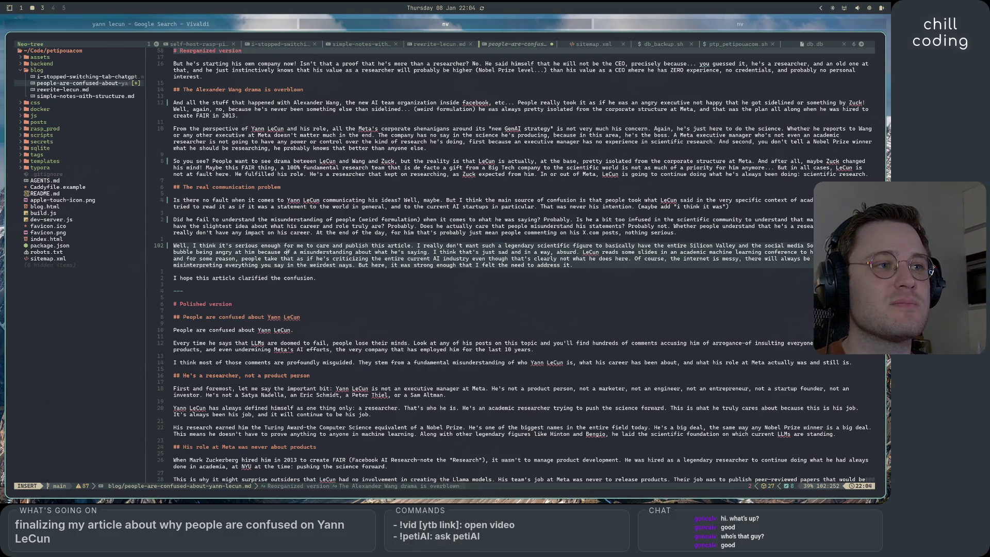
click(319, 252)
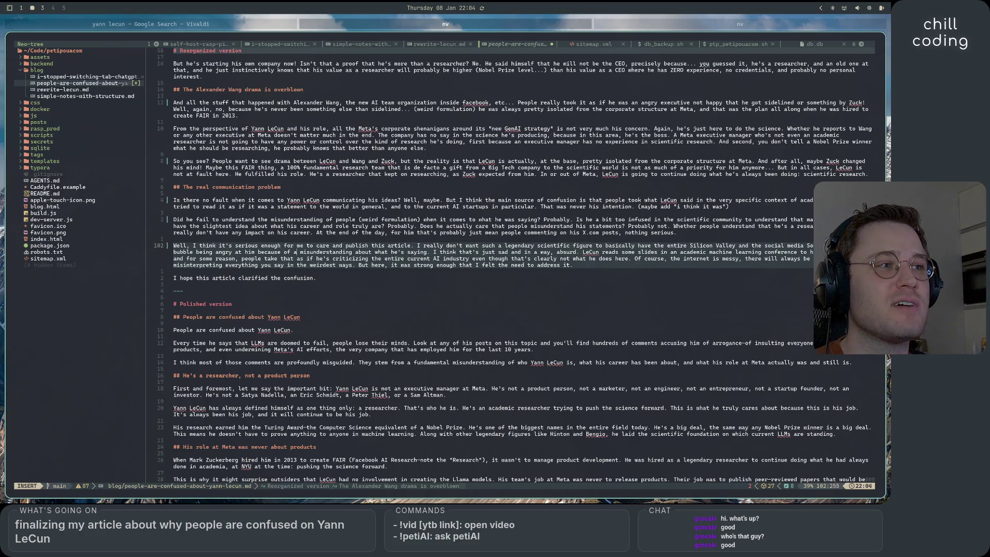
click(416, 252)
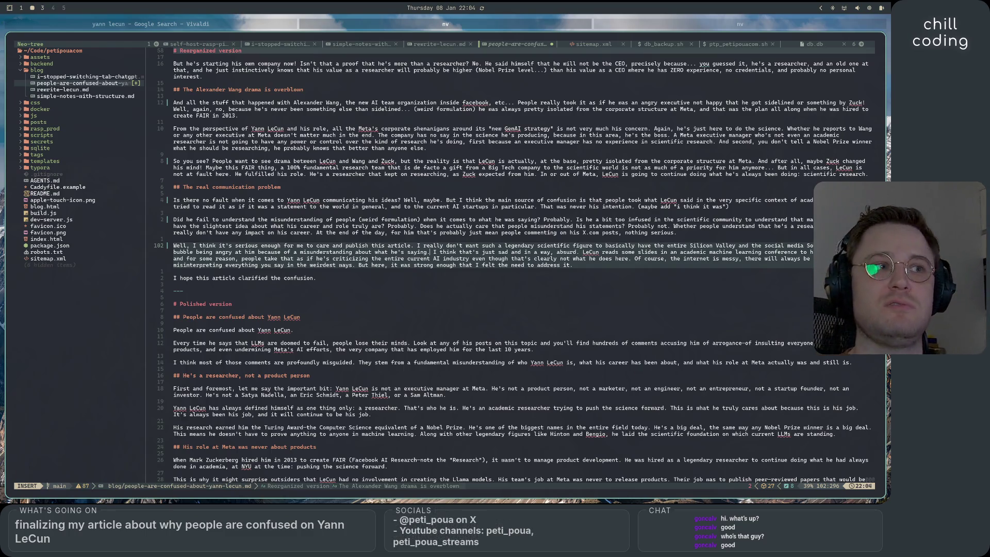
text(()
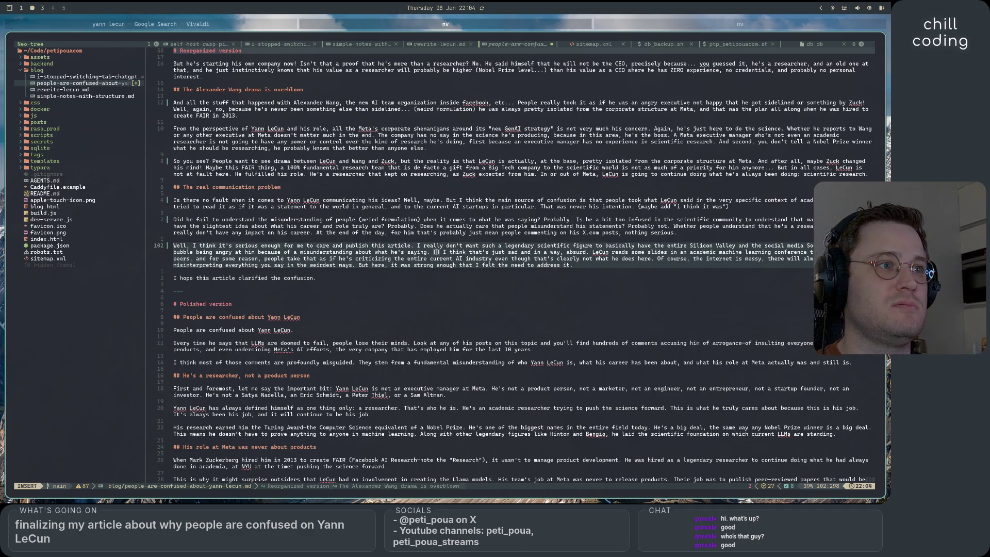
text(a bit gran)
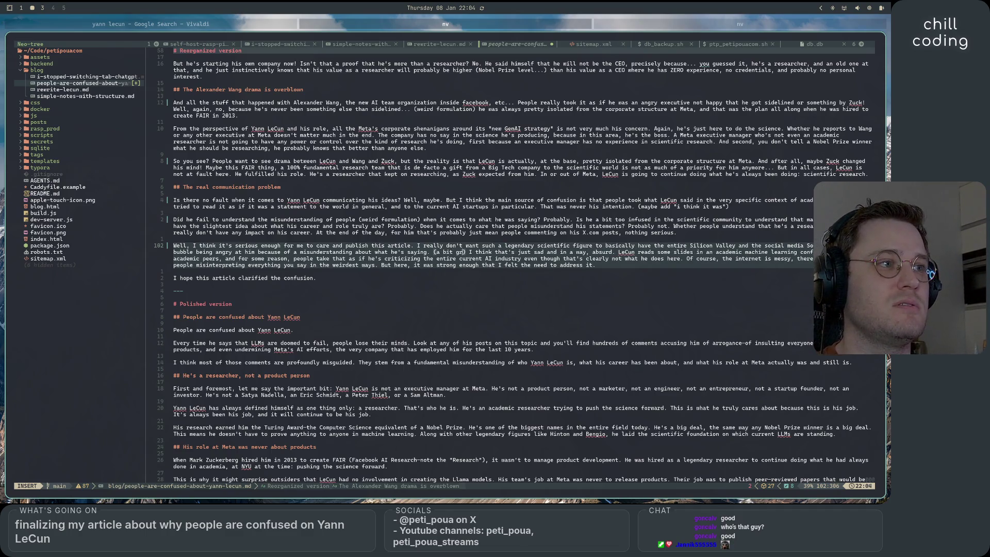
text(diloque)
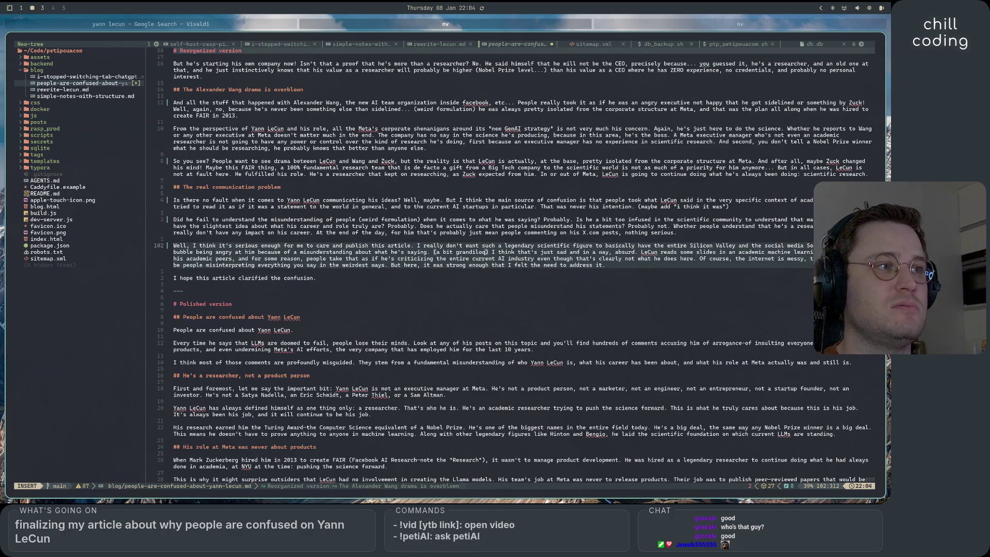
text(nt)
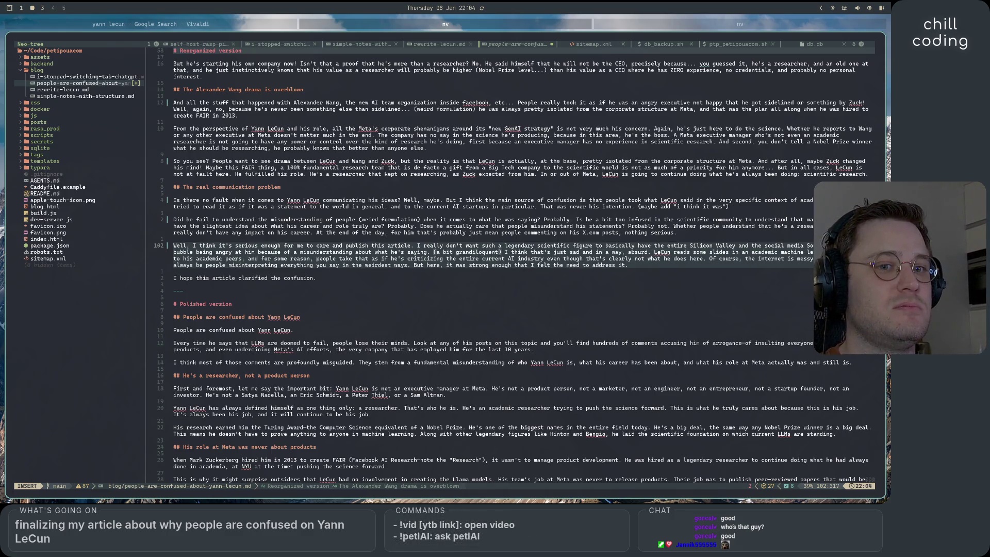
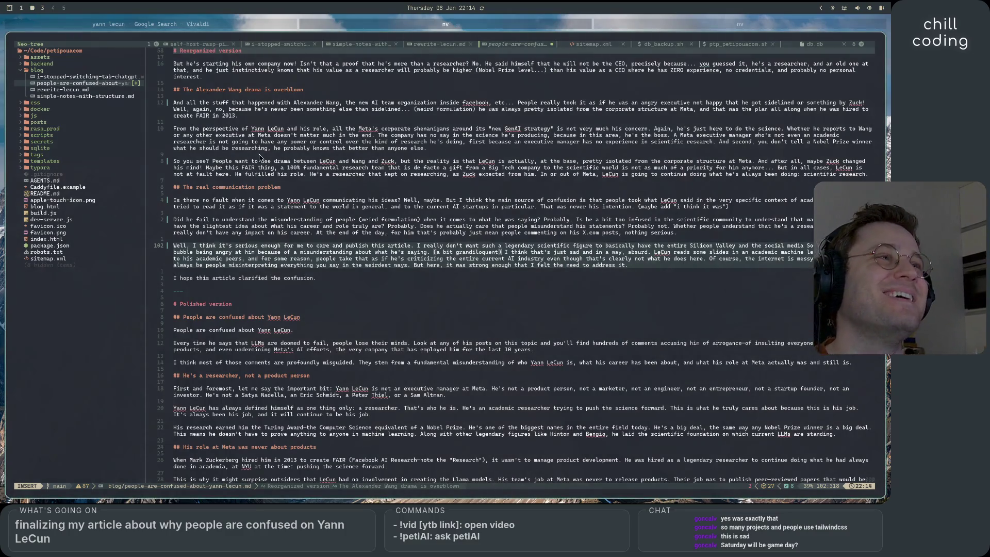
Open a new Vivaldi tab and load the YouTube home page from the address bar
click(168, 28)
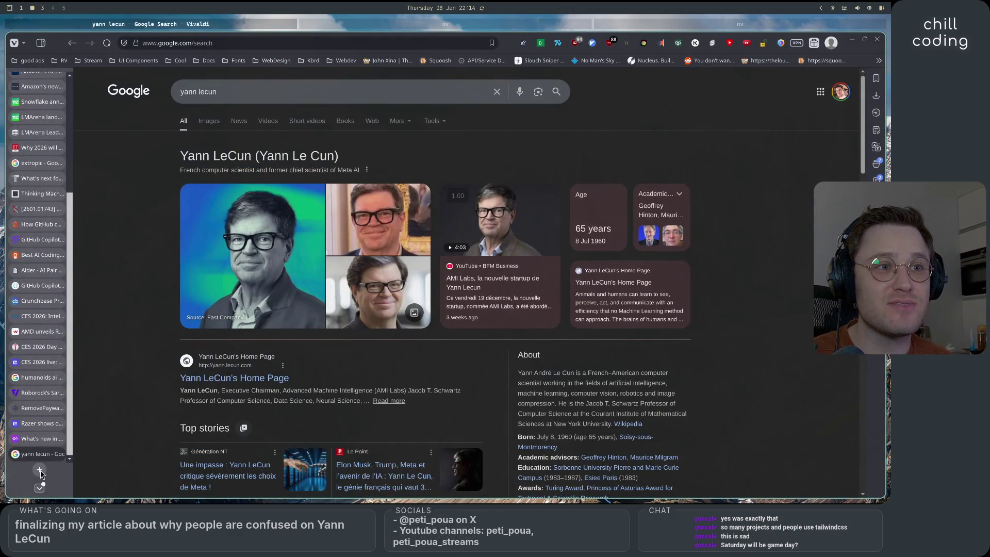
mouse_move(37, 425)
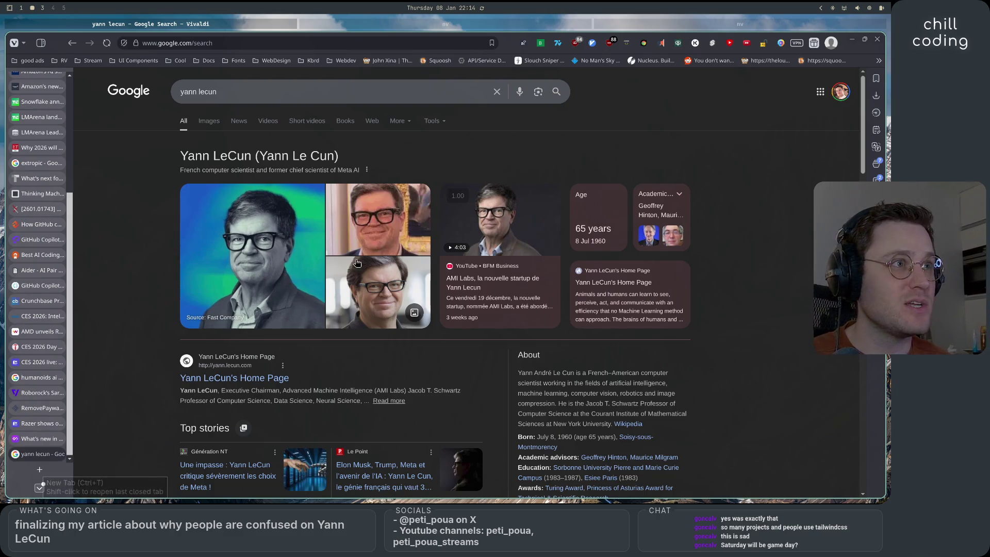
click(39, 471)
text(y)
key(Down)
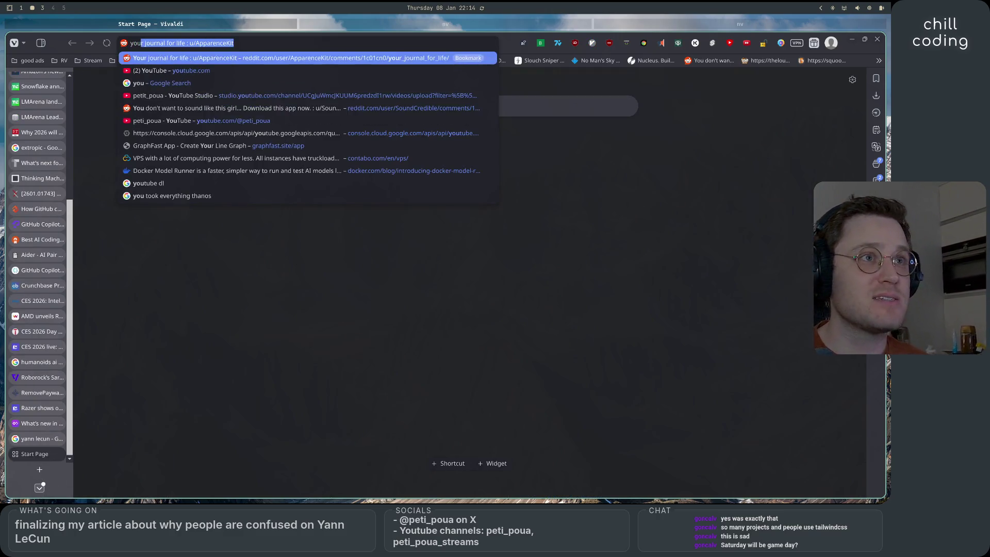
key(Return)
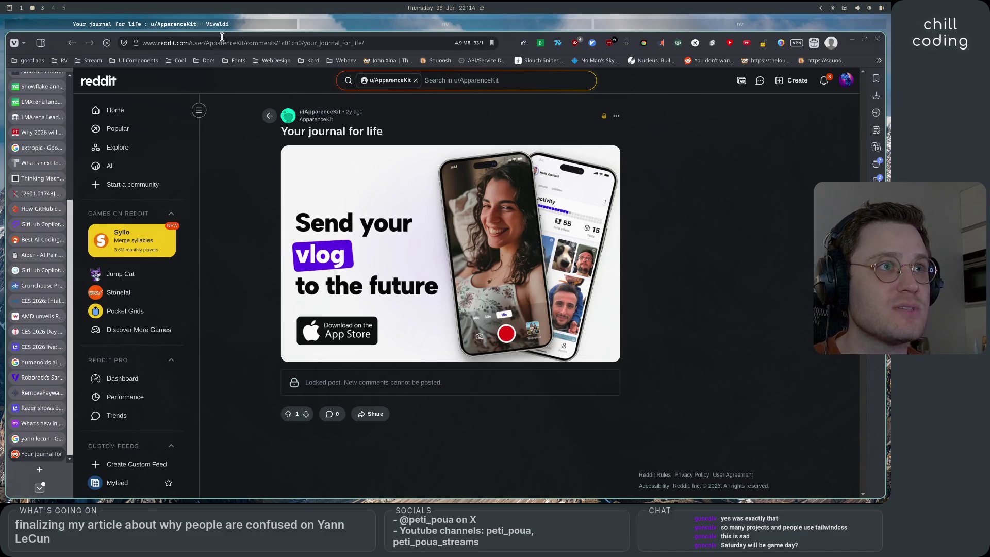
click(223, 42)
text(youtube)
key(Return)
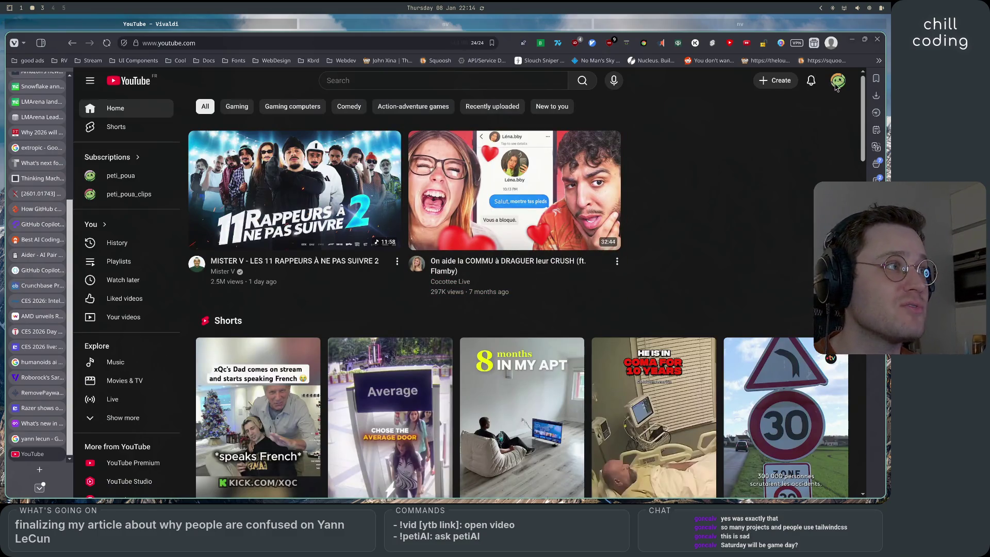
Go to your own YouTube channel and scroll down to its Videos and Featured channels
click(838, 80)
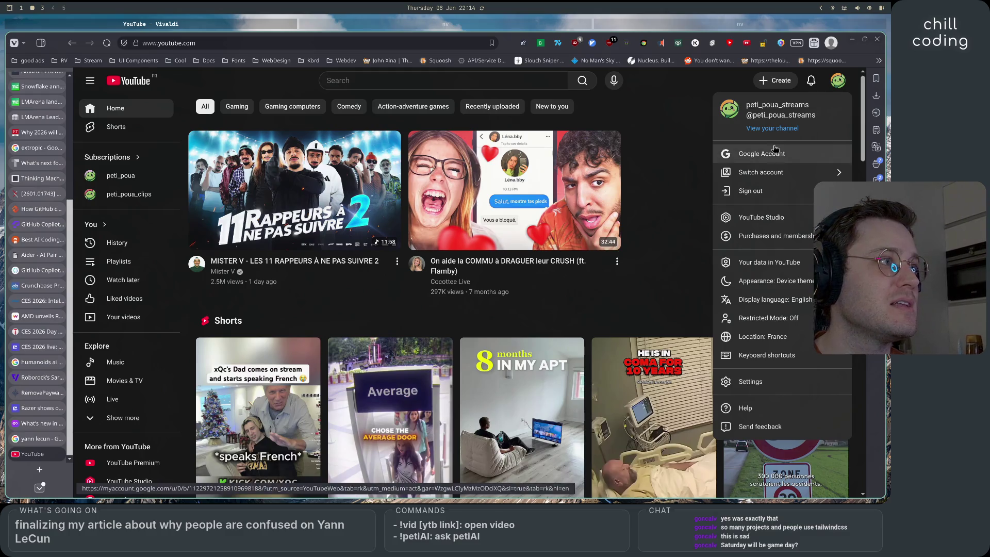
click(775, 129)
click(838, 80)
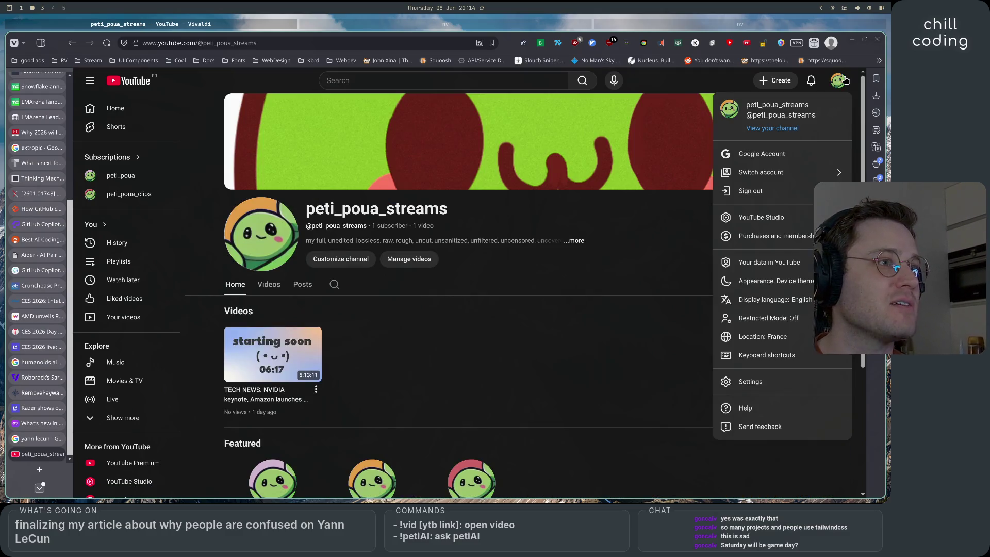
scroll(546, 265, down, 4)
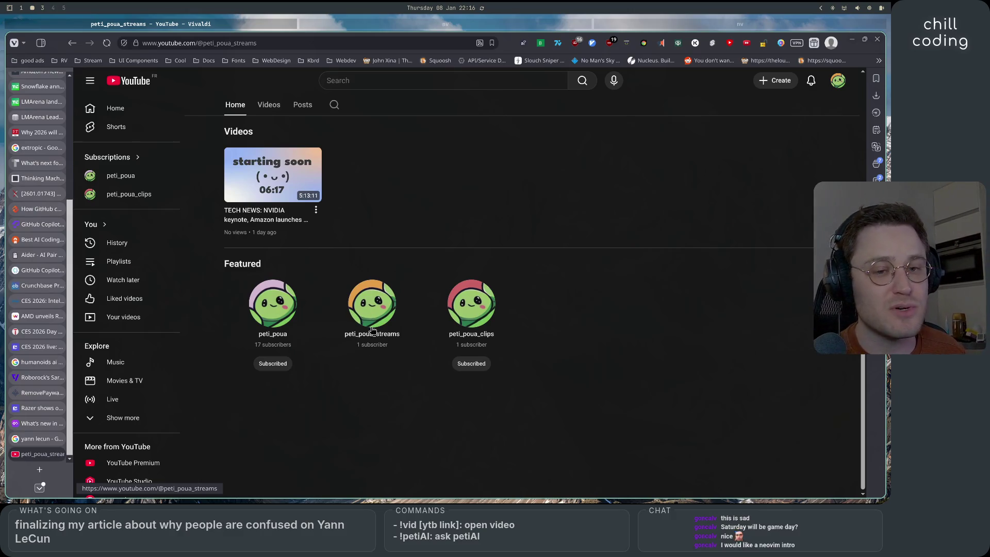
Open a new browser tab showing the Vivaldi Start Page
scroll(376, 356, up, 4)
scroll(376, 359, down, 4)
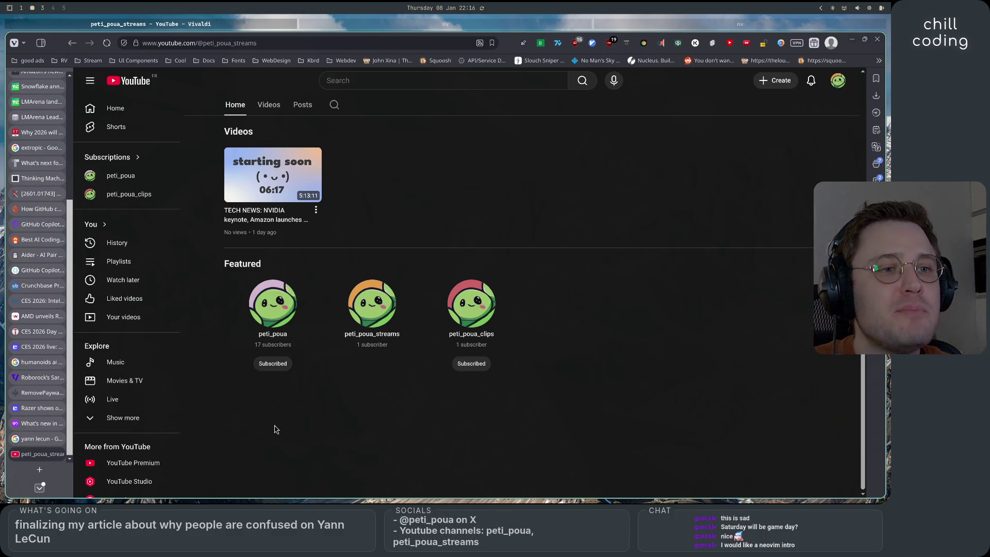
click(41, 470)
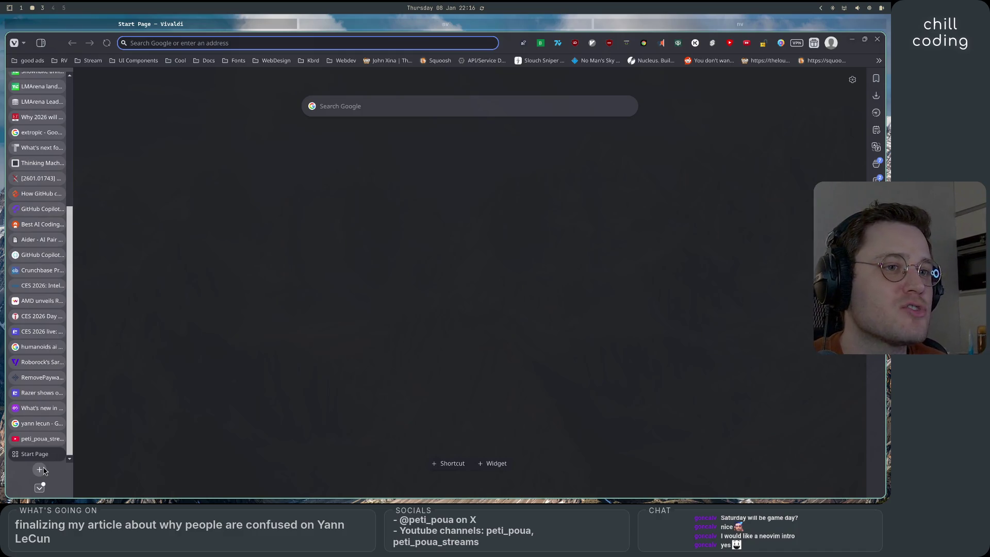
Load the LazyVim for Ambitious Developers book and browse Chapter 3: Getting Around and its outline
text(lazyvim)
key(Return)
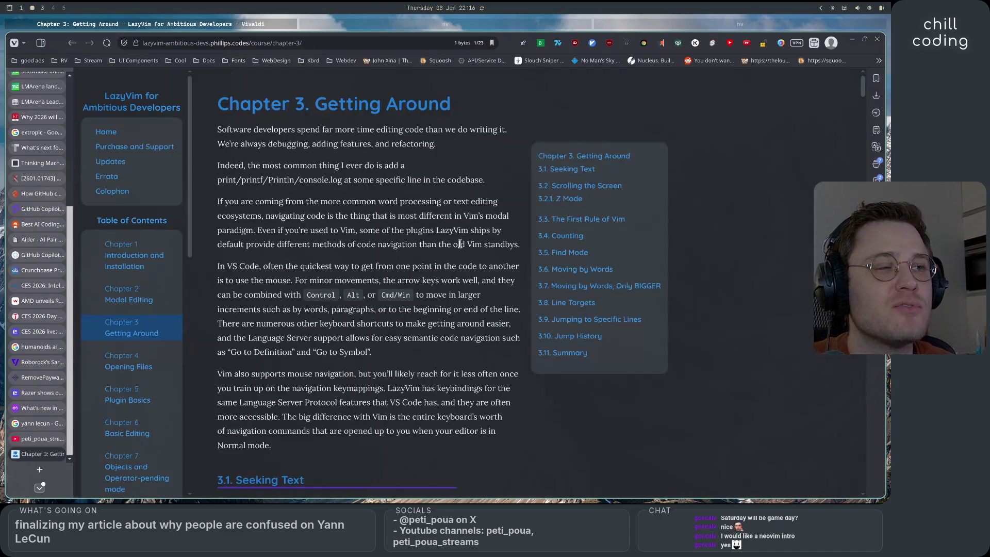
scroll(460, 244, down, 20)
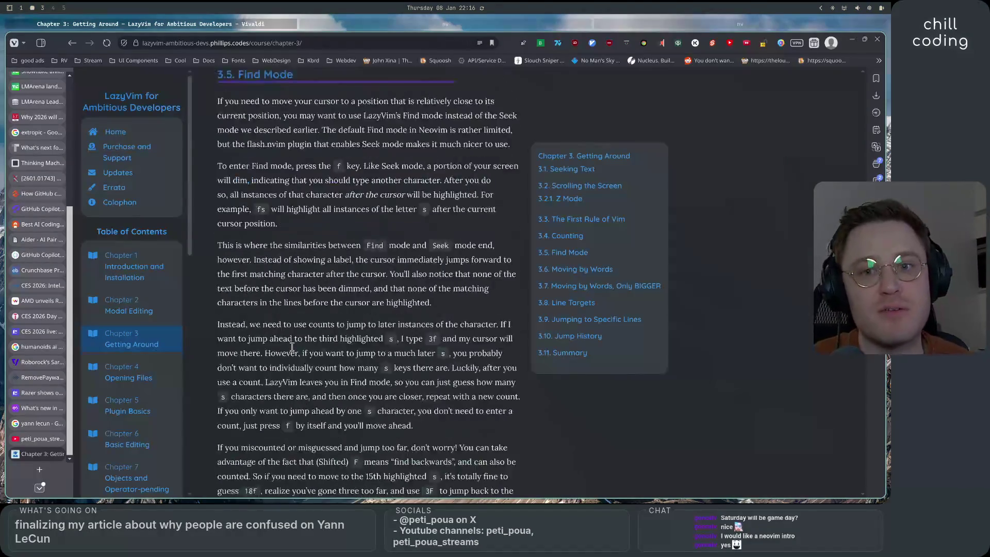
scroll(292, 347, down, 20)
scroll(293, 351, up, 20)
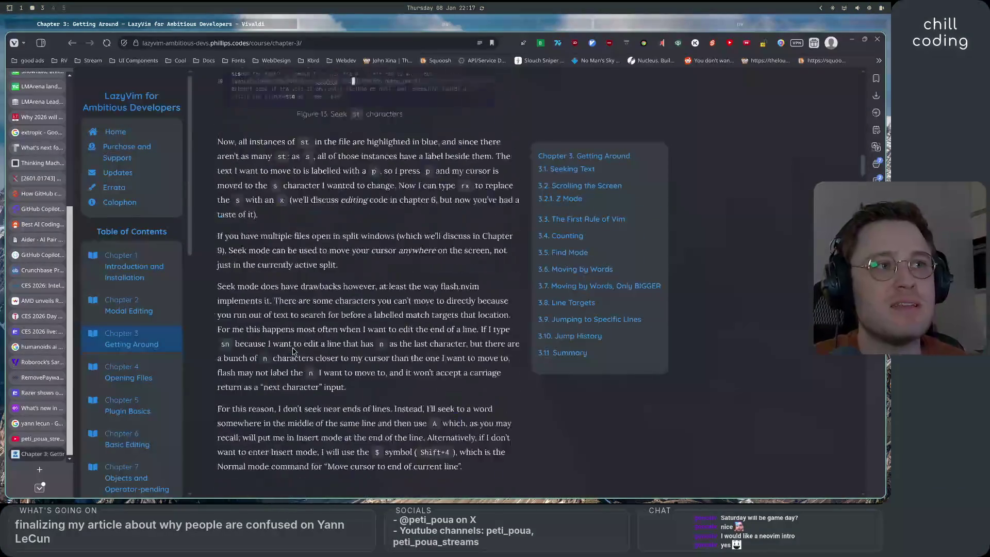
scroll(293, 351, up, 15)
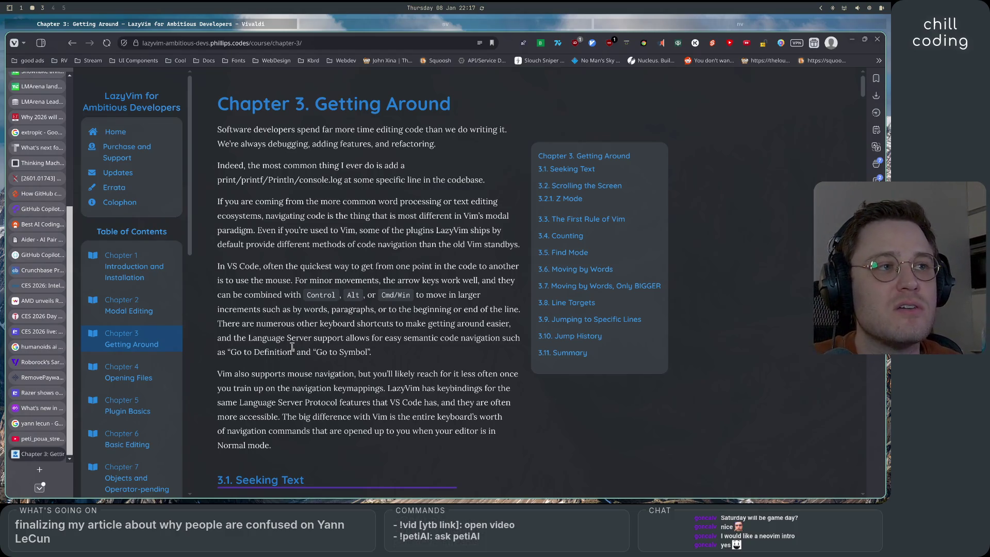
scroll(159, 405, down, 5)
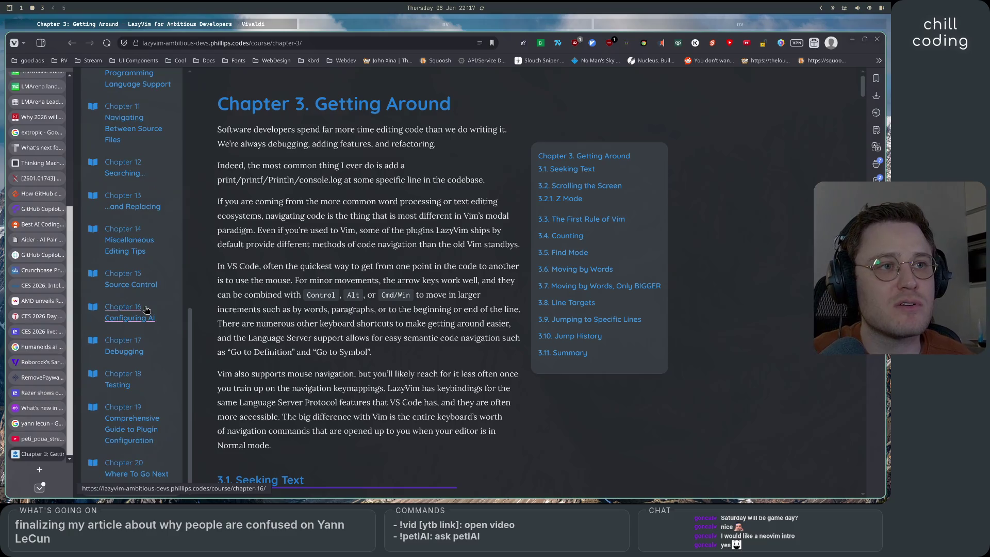
scroll(159, 404, up, 5)
scroll(159, 405, down, 8)
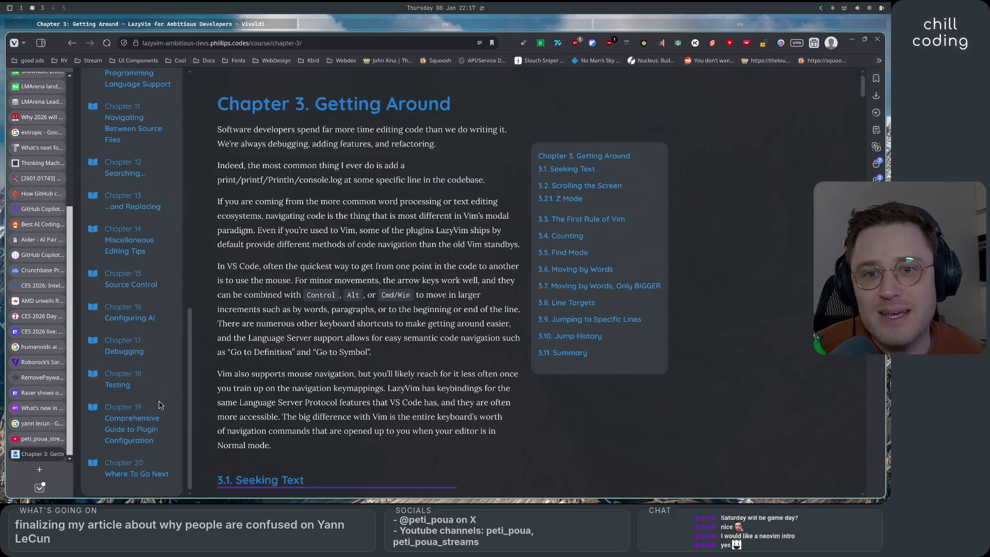
scroll(154, 423, up, 10)
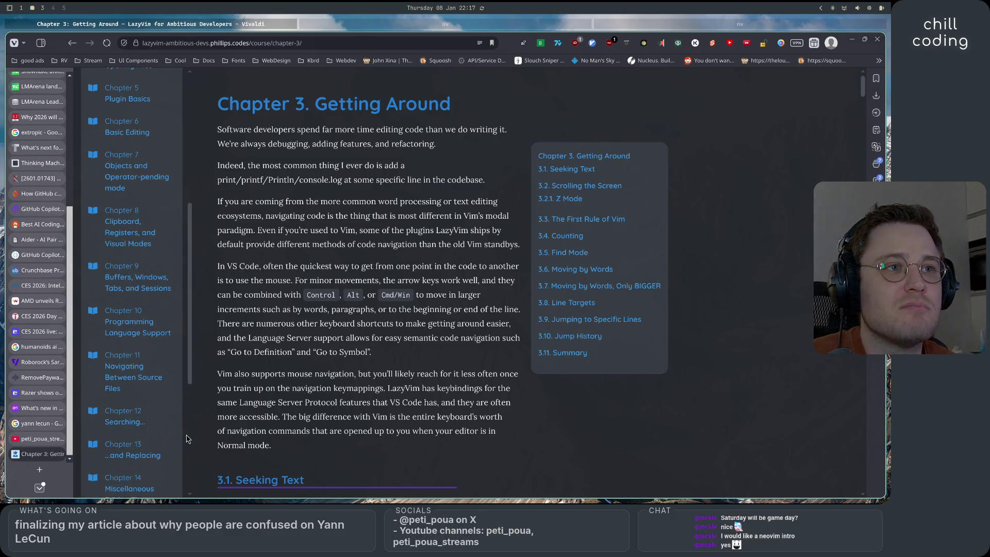
scroll(171, 452, down, 10)
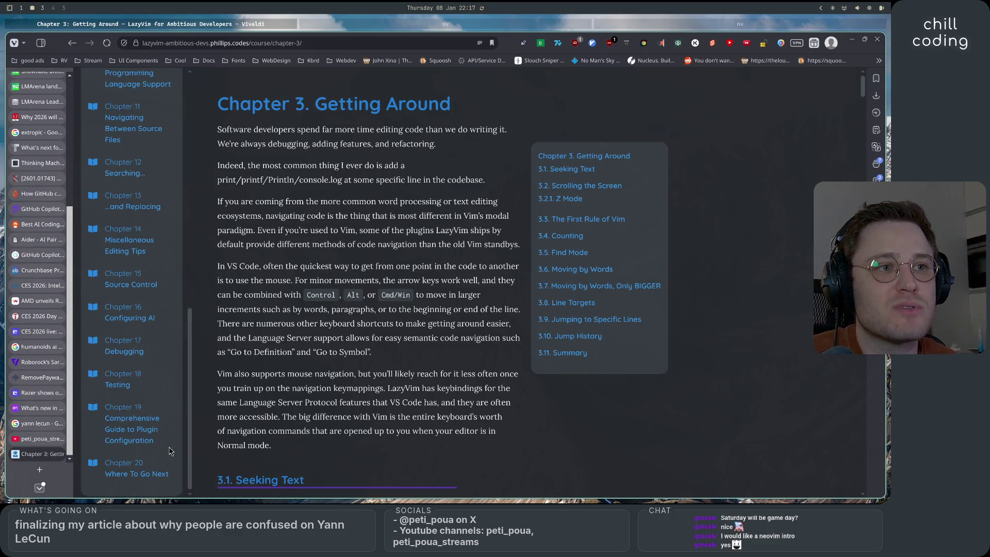
scroll(171, 451, up, 10)
scroll(171, 451, down, 10)
scroll(171, 452, up, 4)
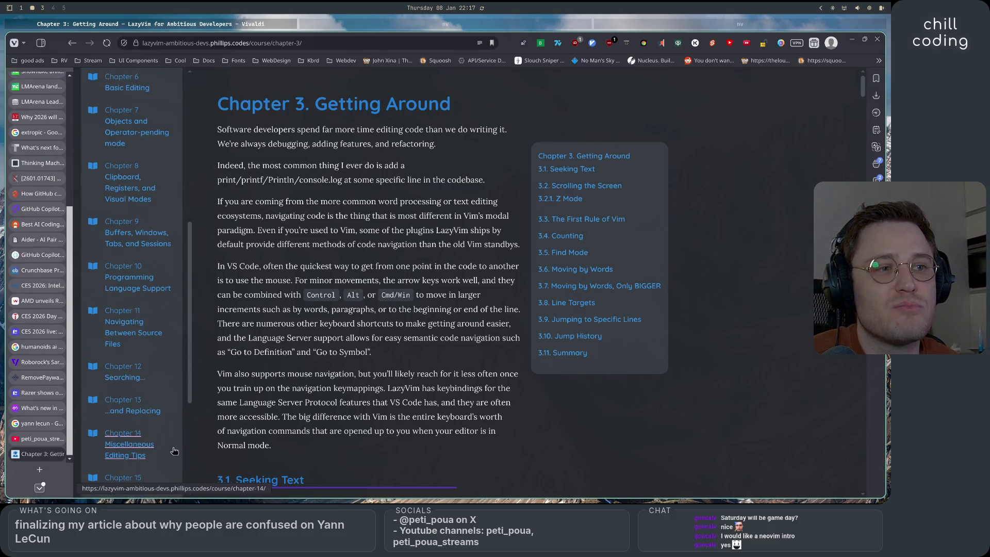
Open the featured peti_poua_streams channel and expand its About details
click(41, 439)
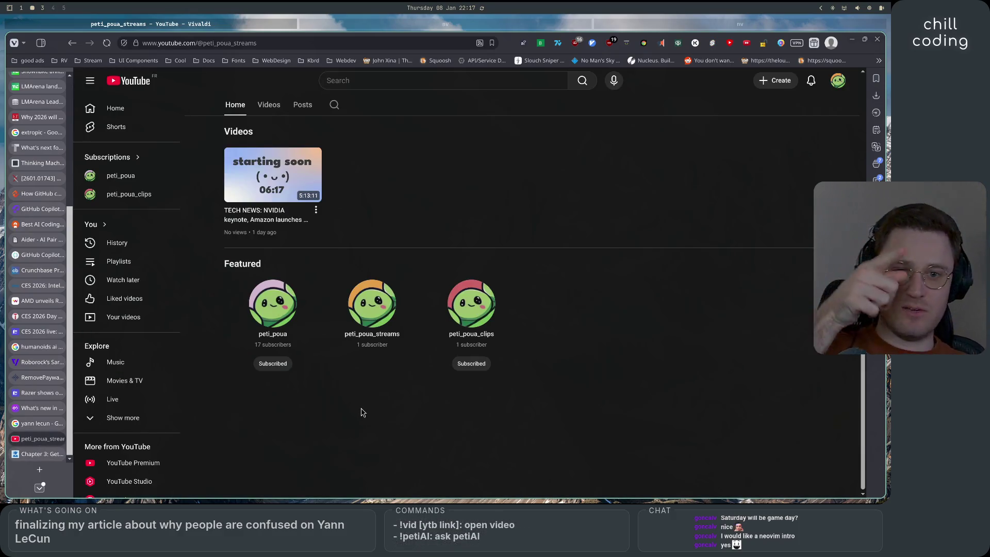
key(super+3)
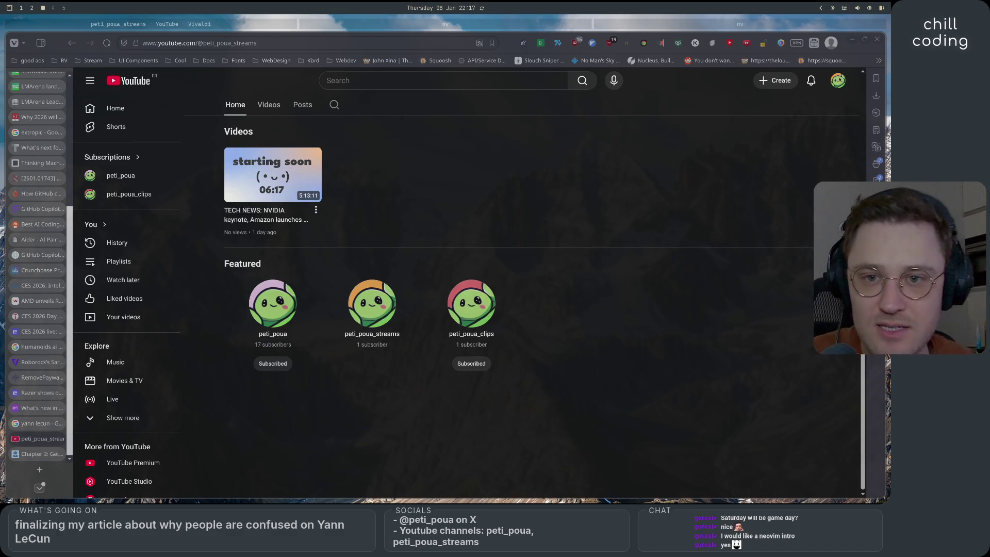
key(super+2)
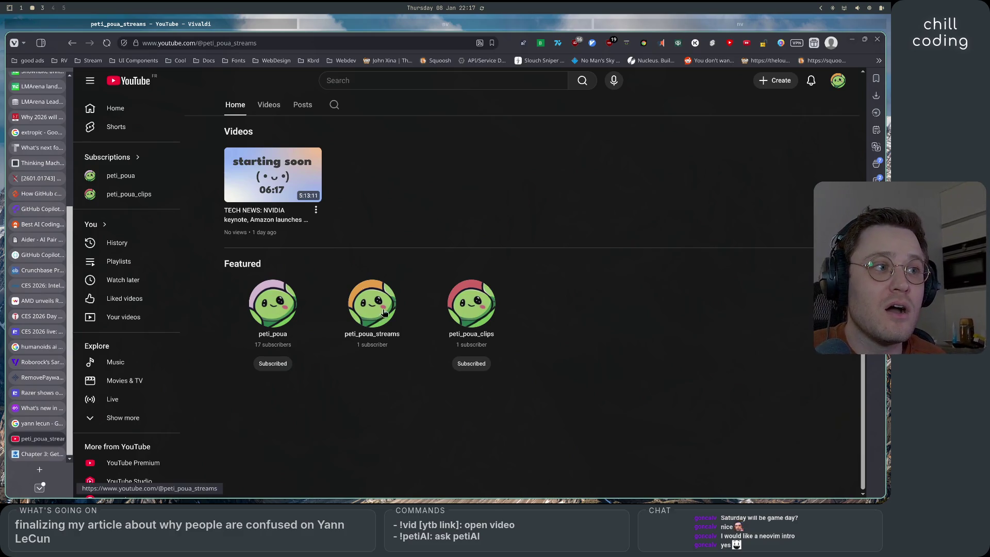
click(366, 305)
scroll(353, 430, down, 3)
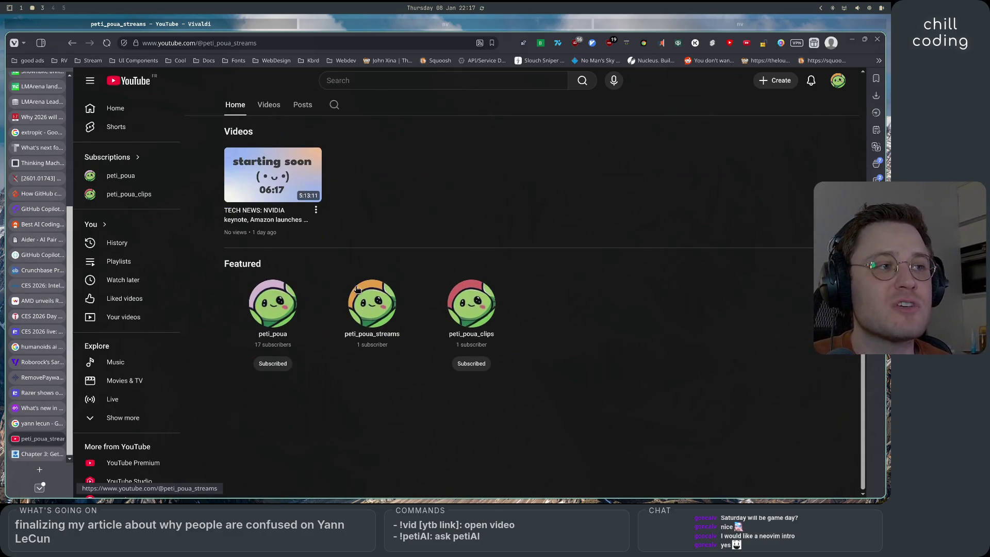
scroll(375, 311, up, 3)
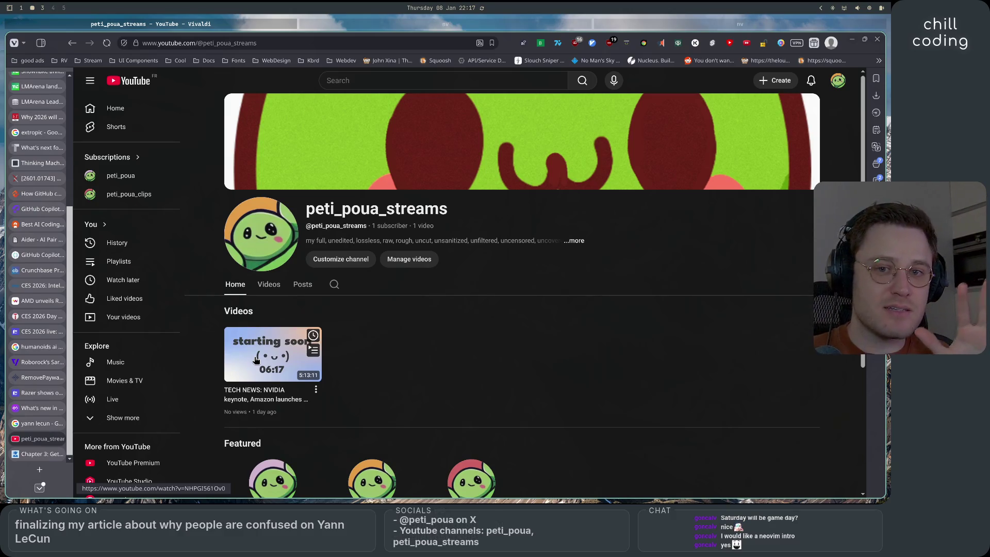
click(574, 241)
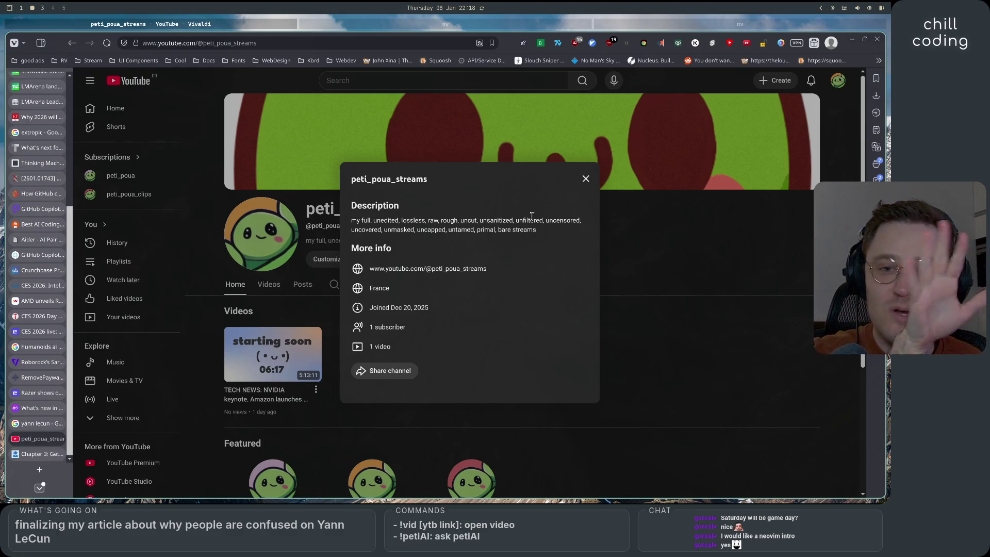
click(586, 179)
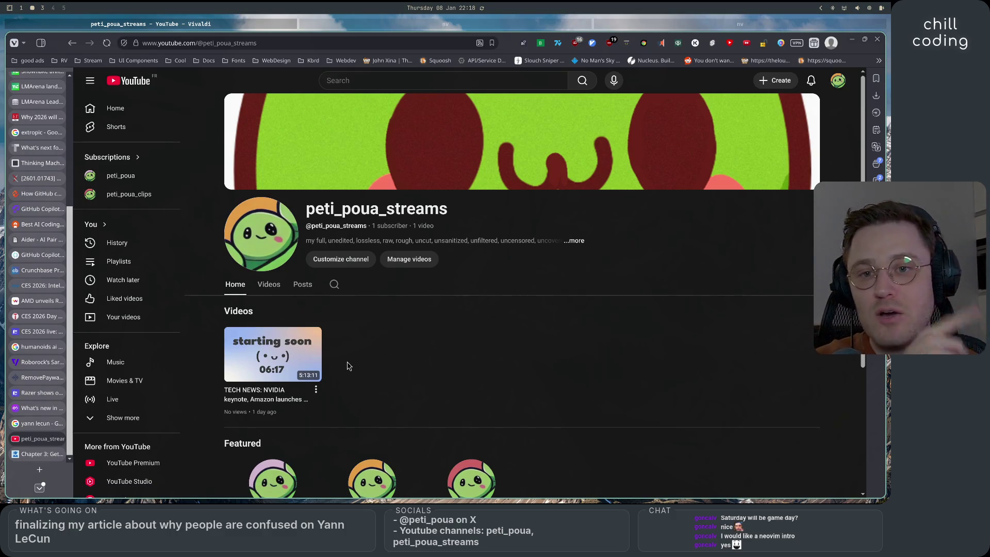
scroll(360, 384, down, 2)
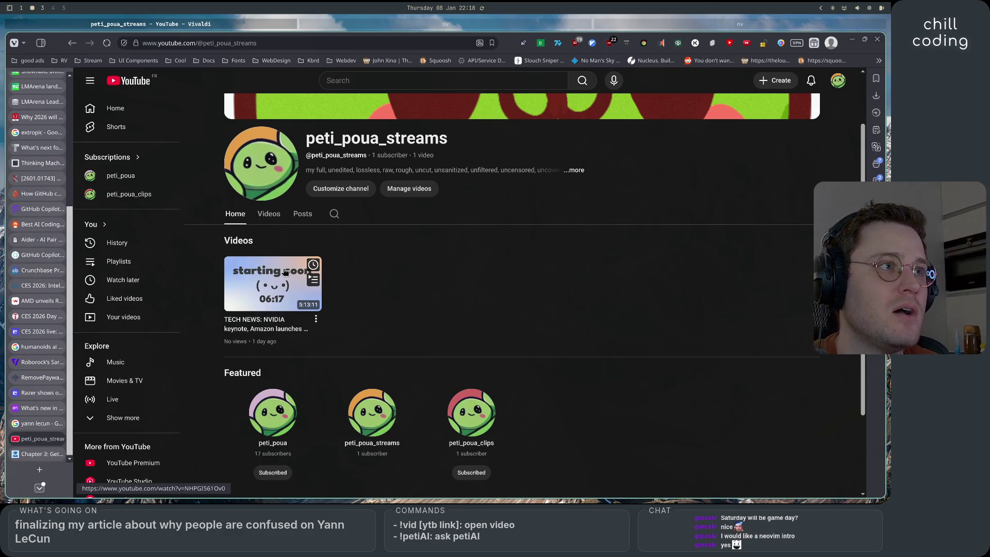
scroll(452, 313, down, 1)
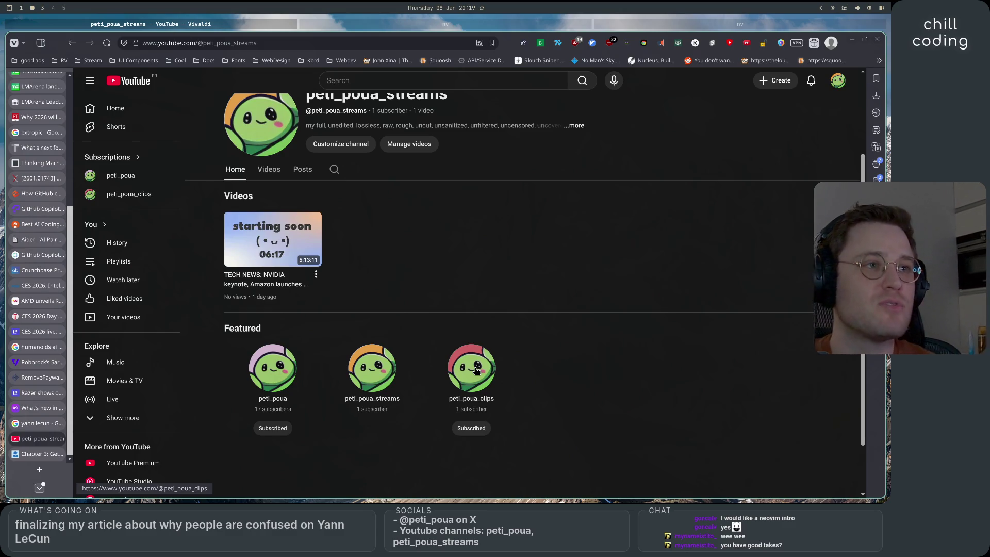
click(475, 370)
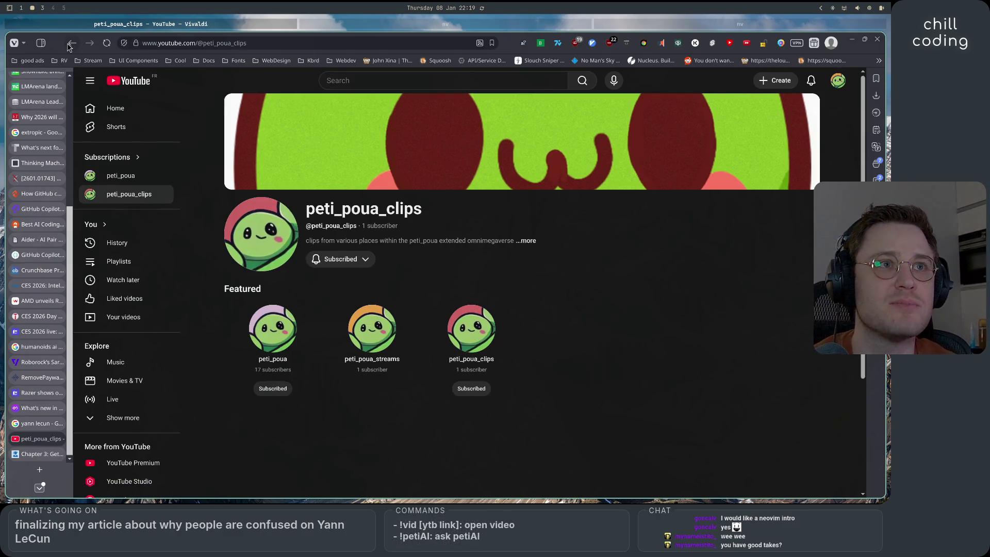
key(alt+Left)
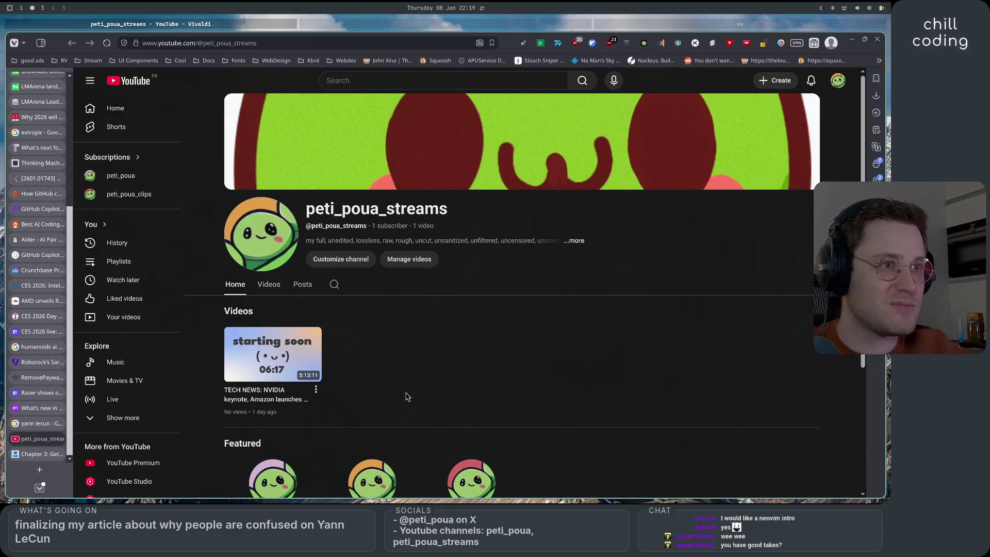
scroll(408, 396, down, 5)
Return from the YouTube channel page to Neovim with the LeCun article draft
scroll(413, 309, up, 3)
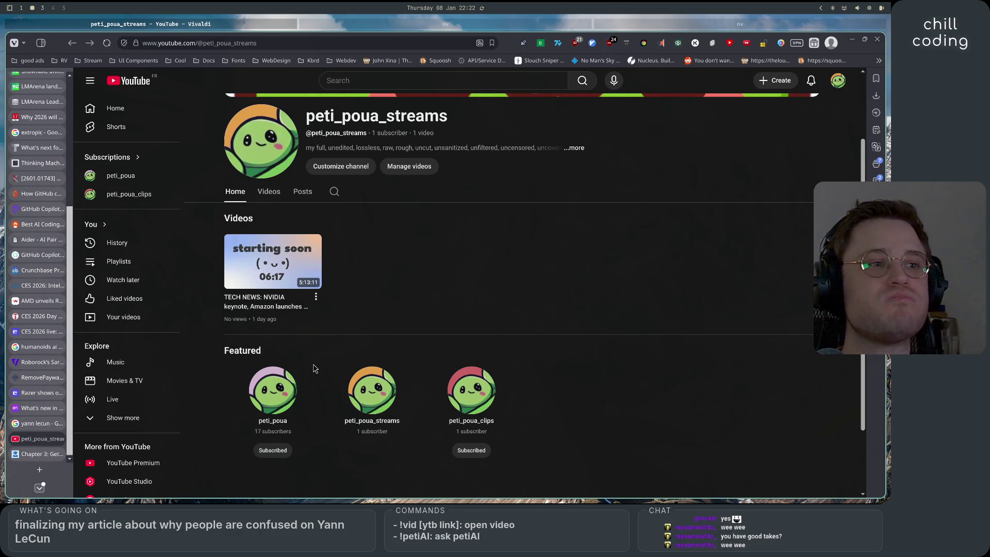
scroll(466, 361, up, 2)
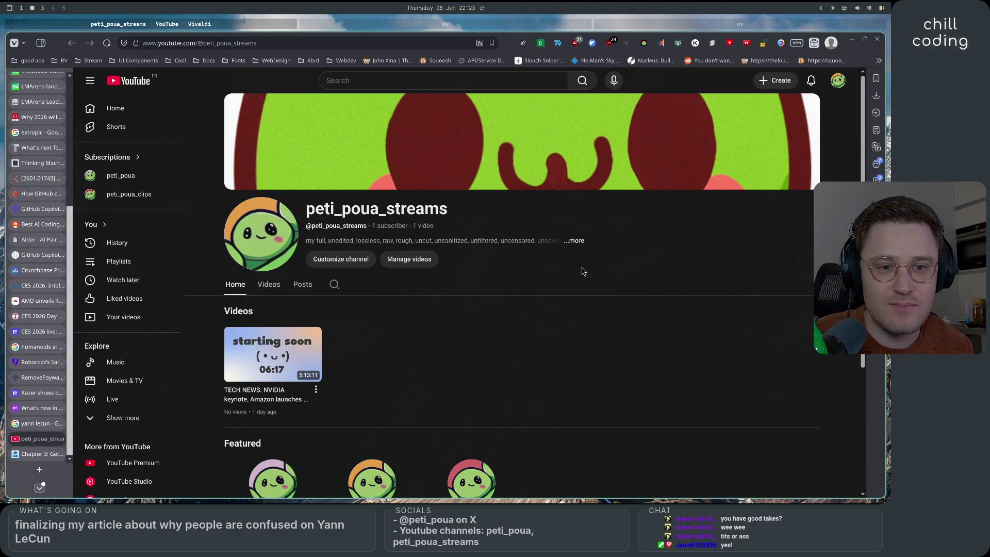
key(super+1)
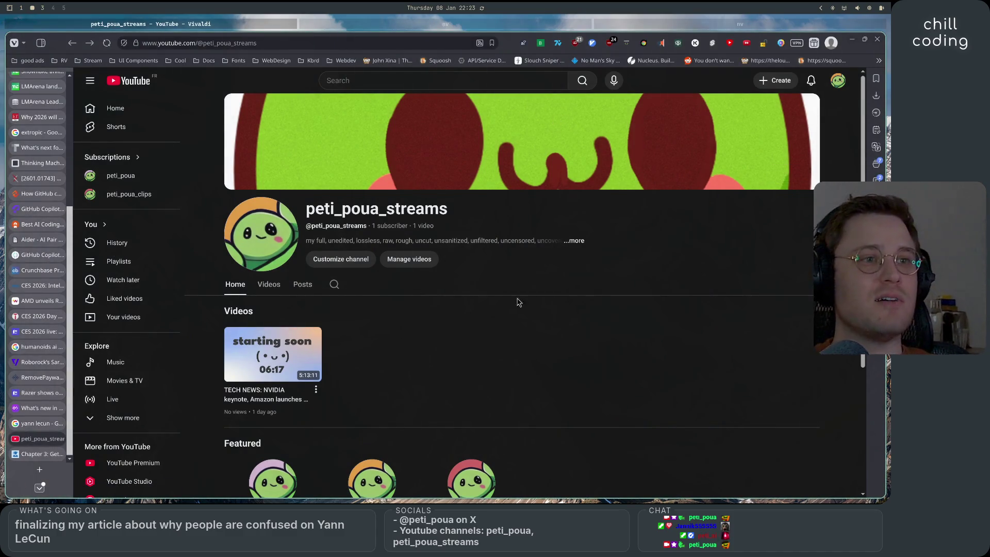
scroll(564, 316, down, 2)
scroll(565, 350, up, 2)
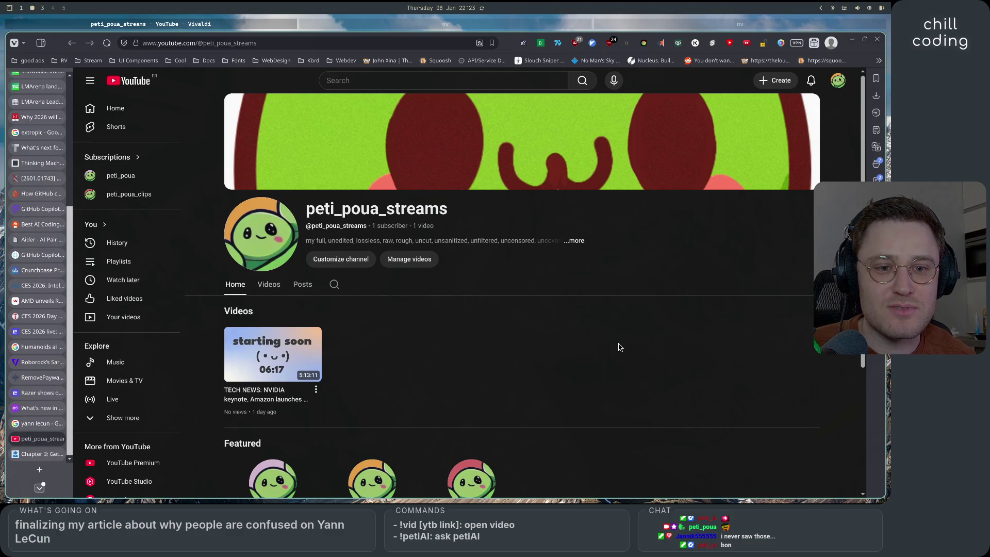
key(super+1)
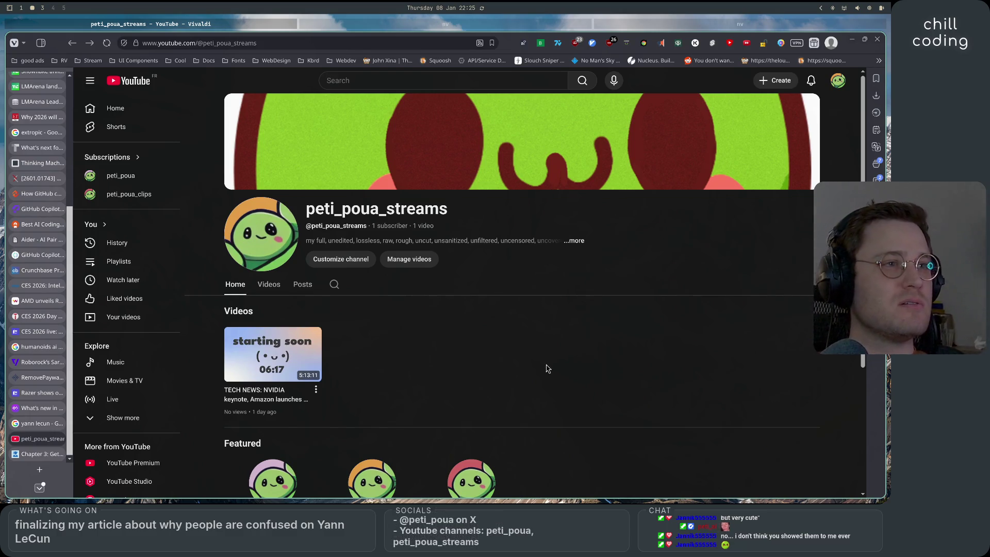
scroll(548, 369, down, 3)
scroll(548, 369, up, 3)
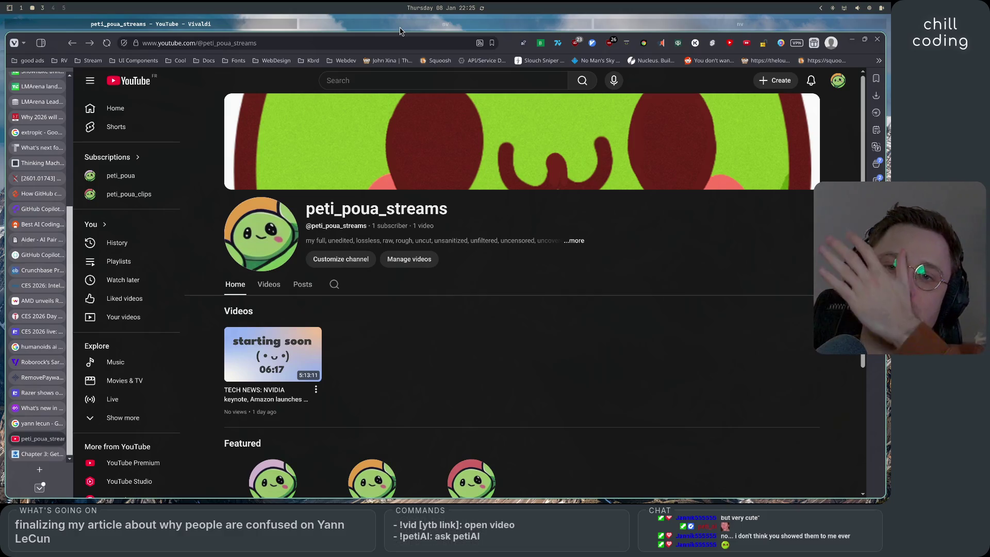
click(400, 29)
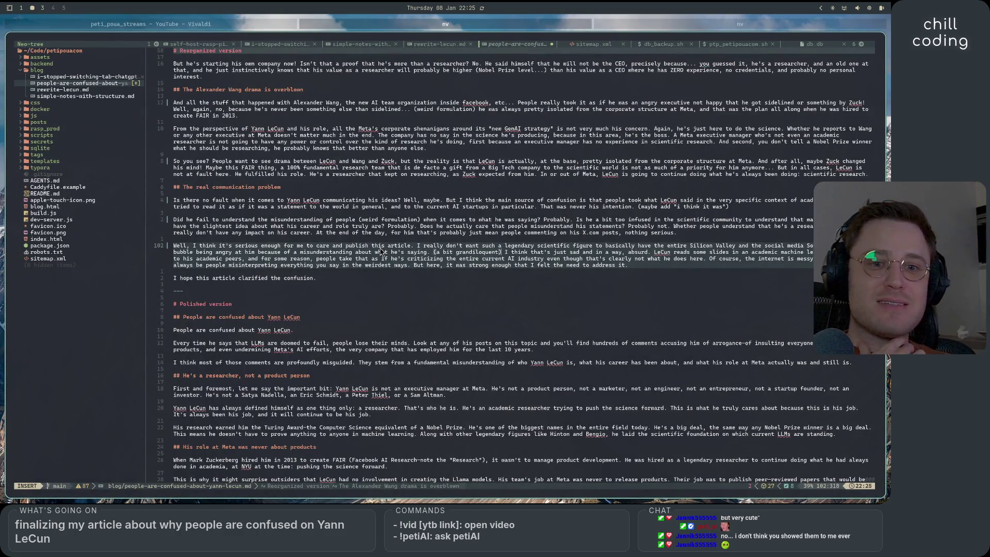
key(Escape)
key(shift+v)
key(braceleft)
key(braceleft)
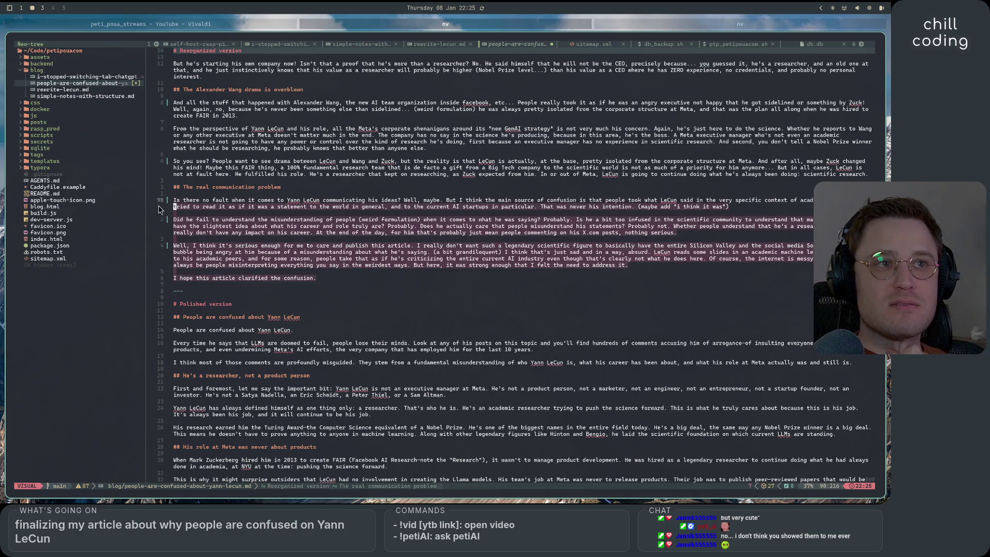
key(k)
click(360, 284)
key(i)
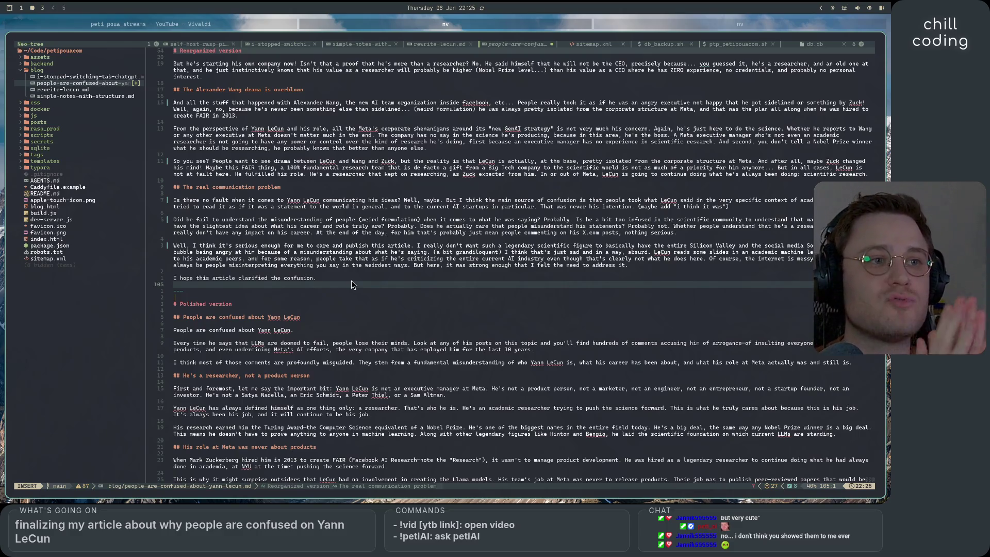
key(super+1)
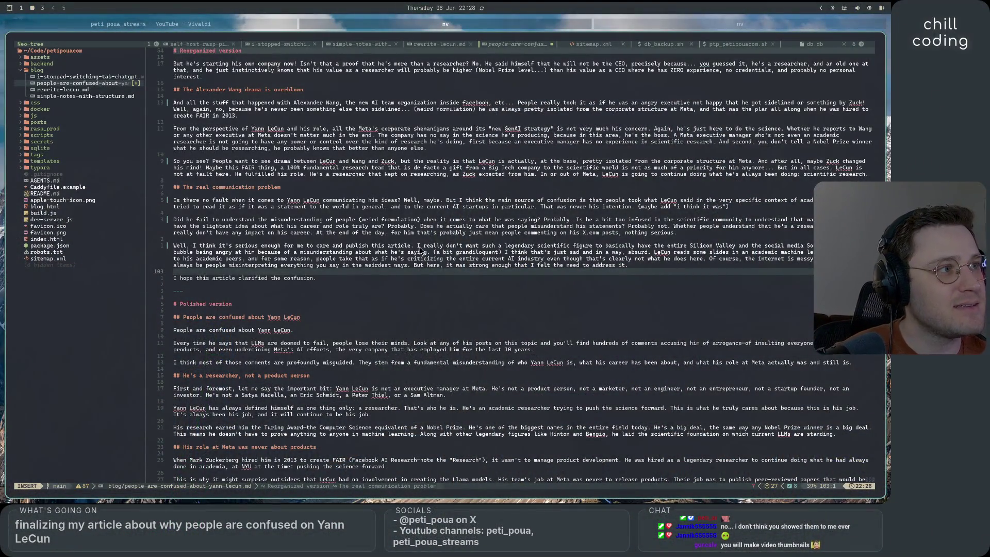
drag(417, 247, 552, 247)
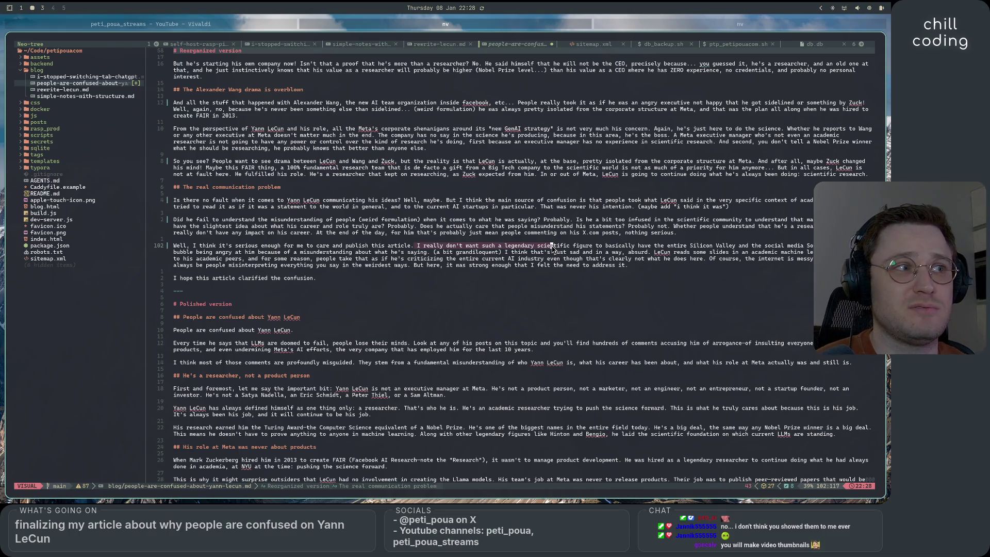
drag(552, 246, 501, 253)
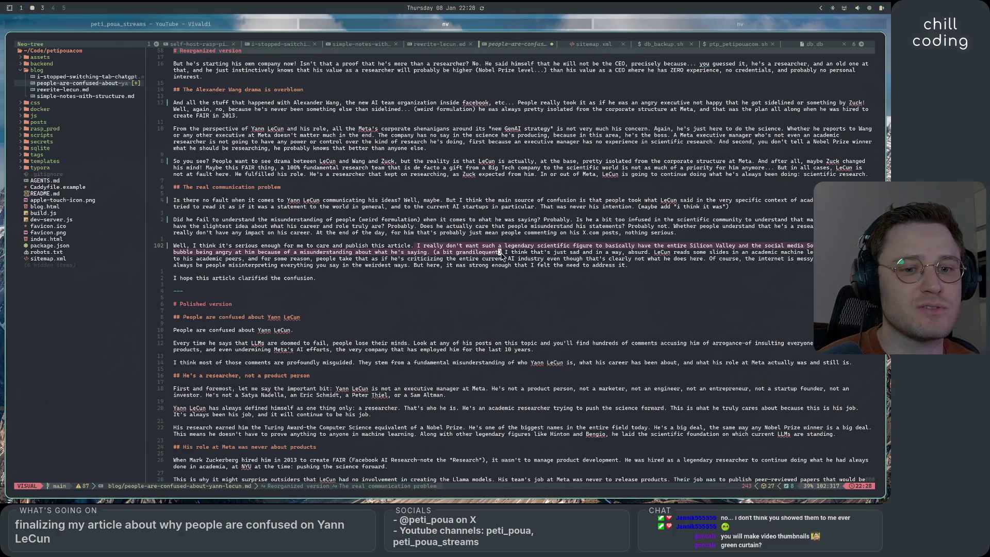
click(501, 252)
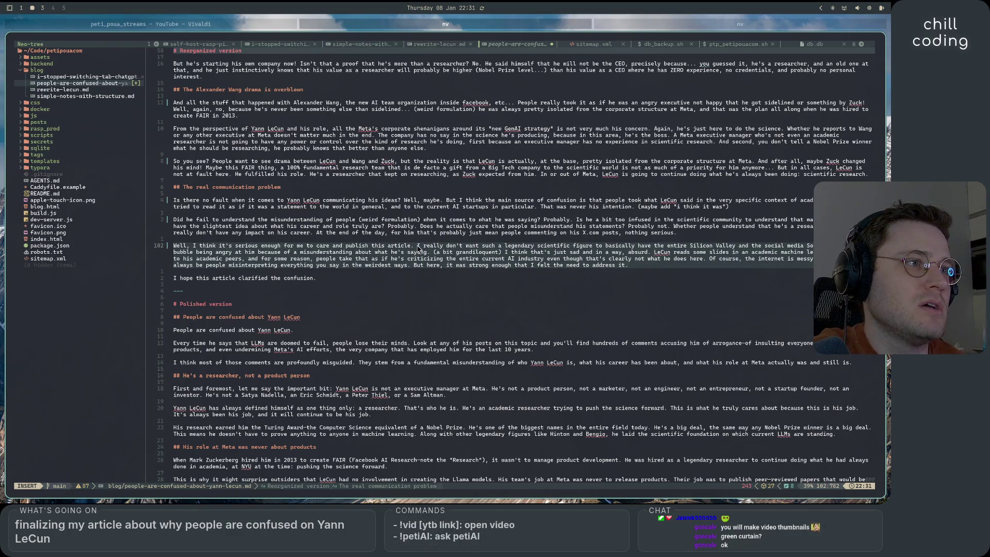
drag(419, 246, 621, 248)
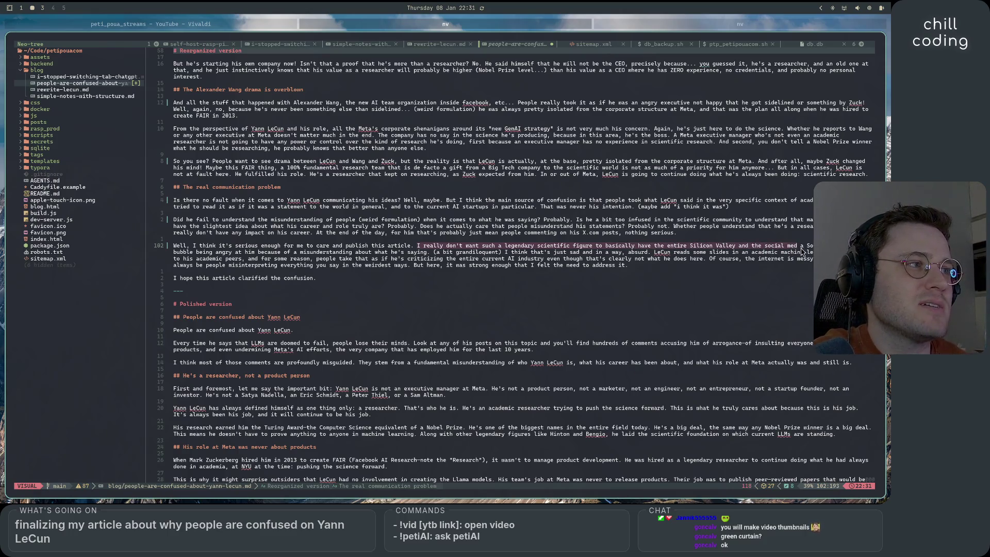
mouse_move(621, 247)
mouse_down()
mouse_move(340, 247)
mouse_move(289, 262)
mouse_move(416, 256)
mouse_up()
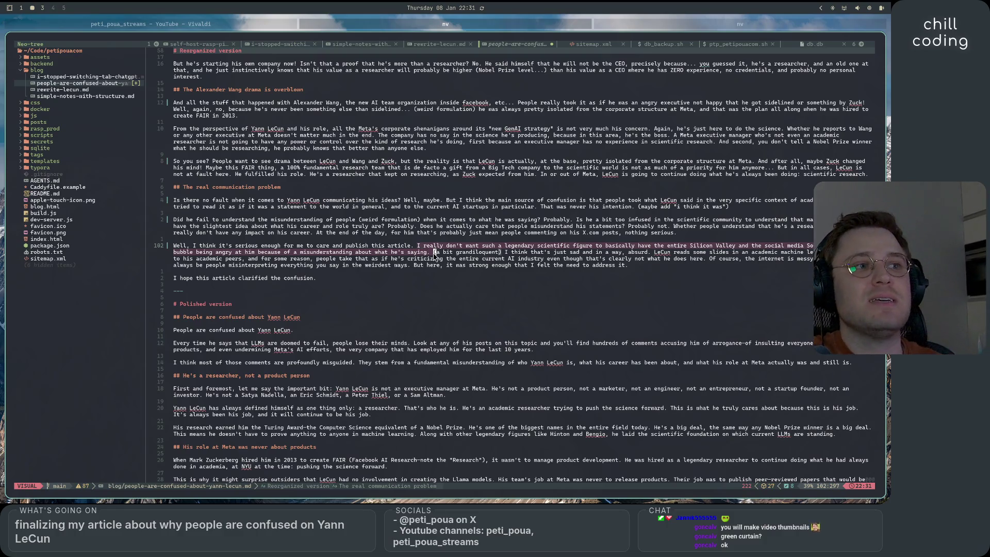
drag(434, 254, 483, 256)
click(506, 255)
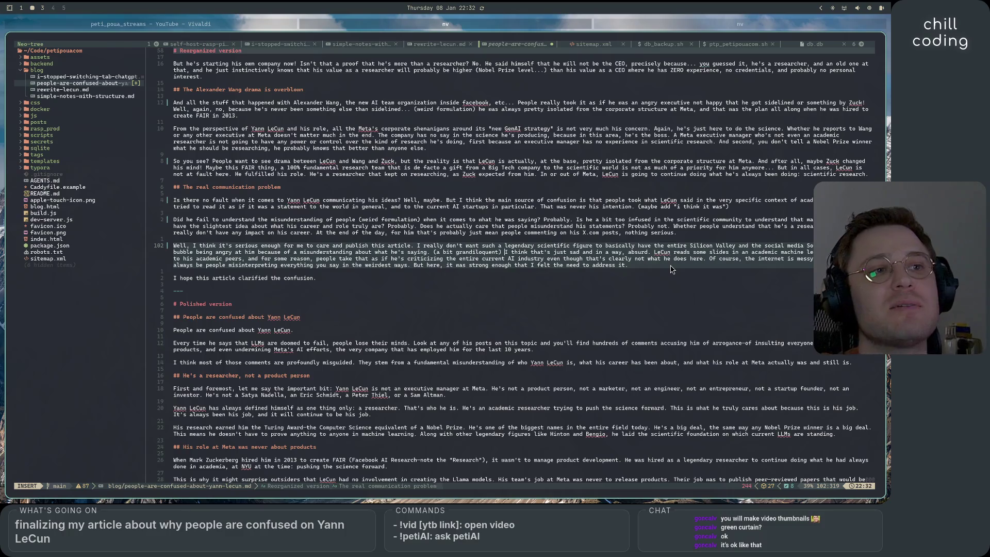
scroll(564, 345, up, 15)
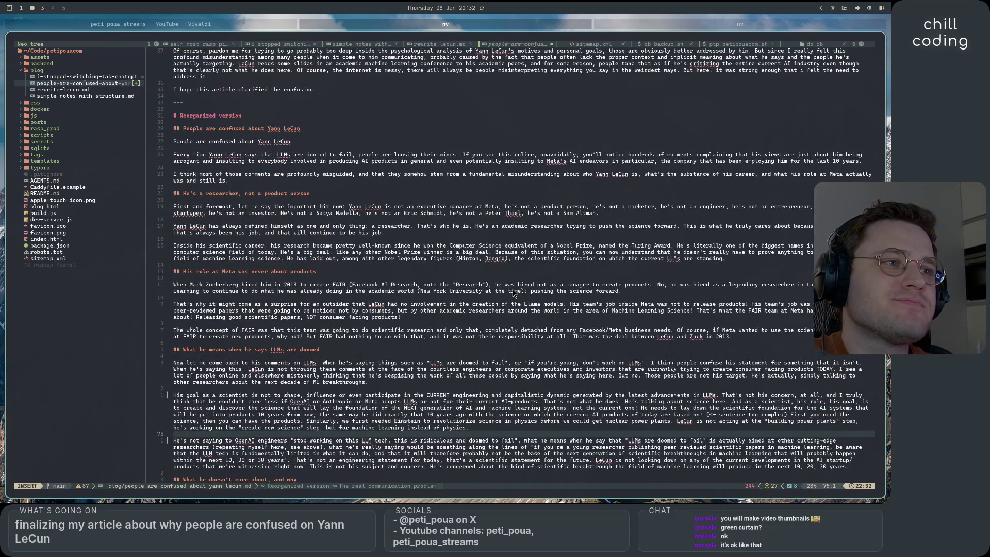
scroll(513, 292, down, 10)
scroll(513, 292, up, 9)
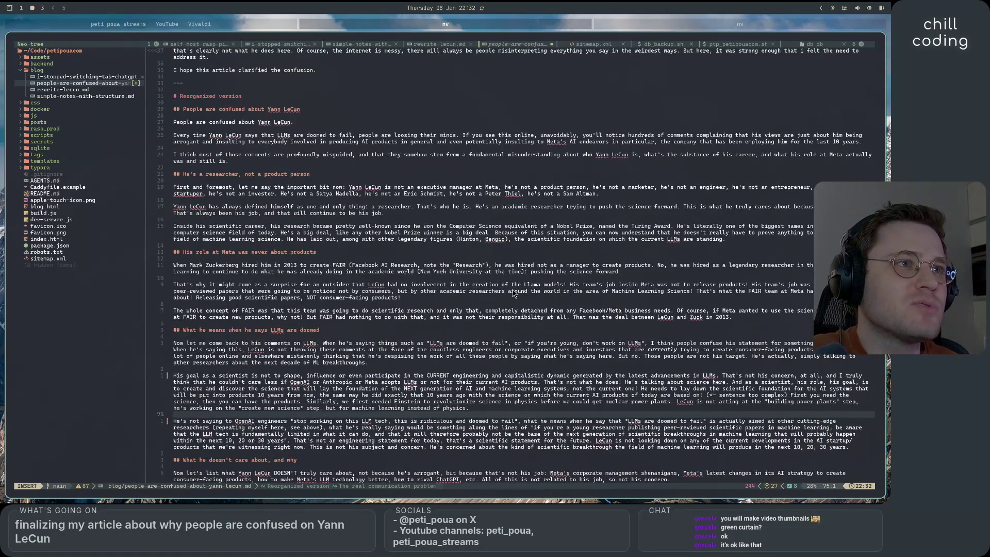
scroll(513, 292, down, 16)
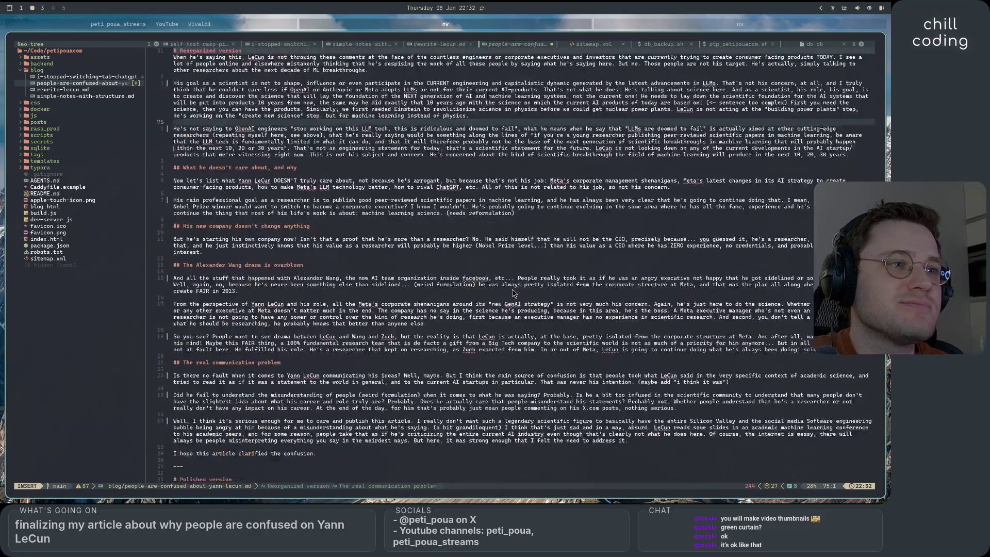
scroll(513, 292, up, 2)
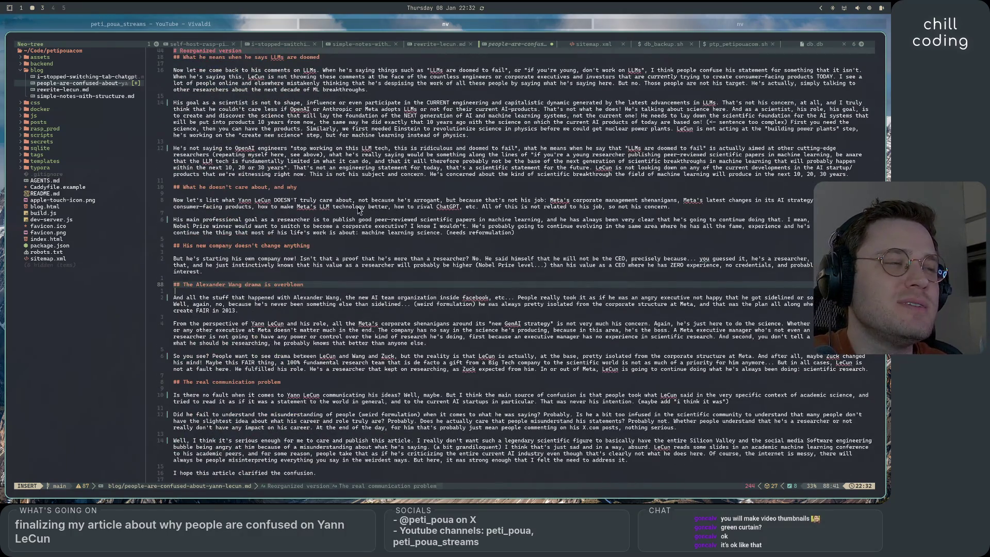
scroll(359, 377, up, 12)
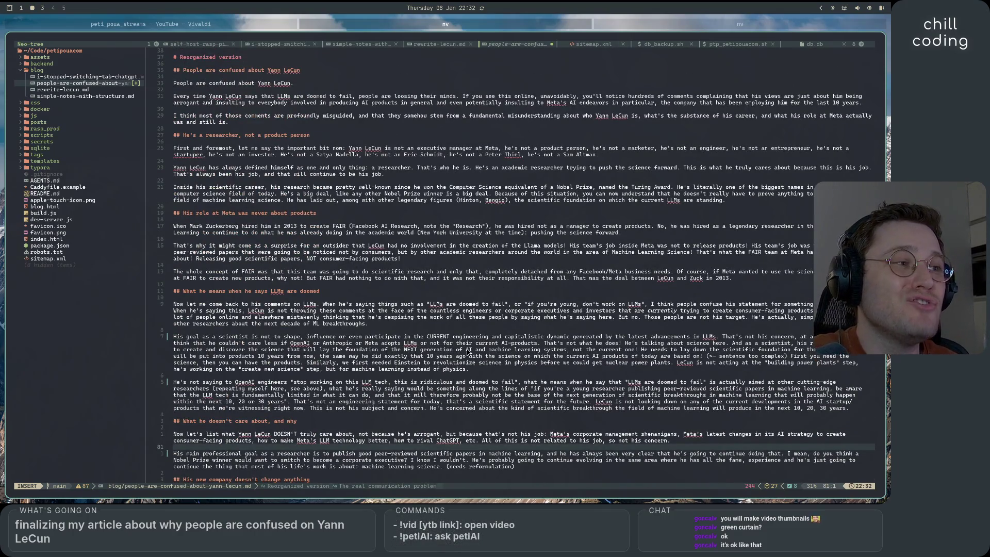
scroll(456, 309, down, 6)
scroll(547, 312, down, 7)
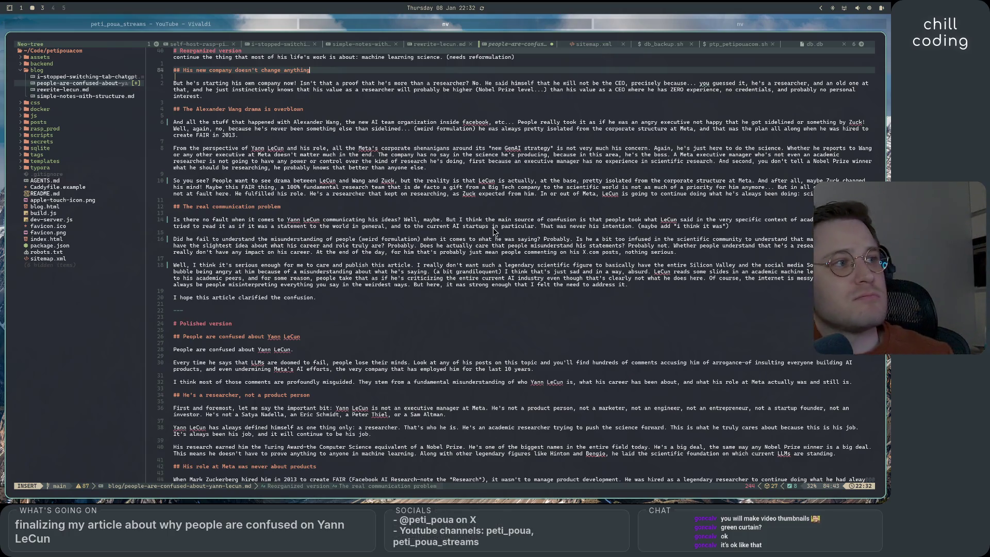
scroll(428, 292, down, 2)
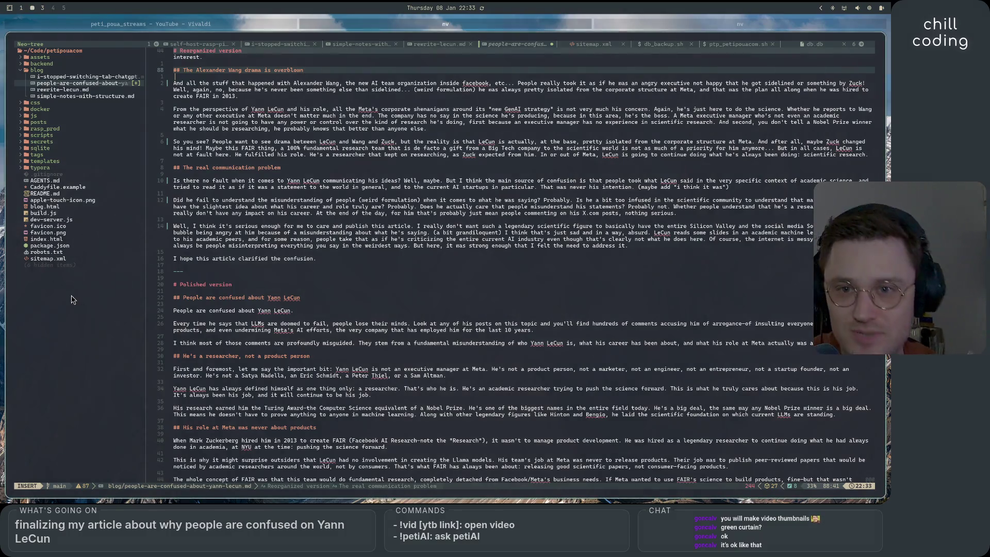
Scroll to the Polished version, then bring the peti_poua_streams YouTube page forward
scroll(215, 342, down, 10)
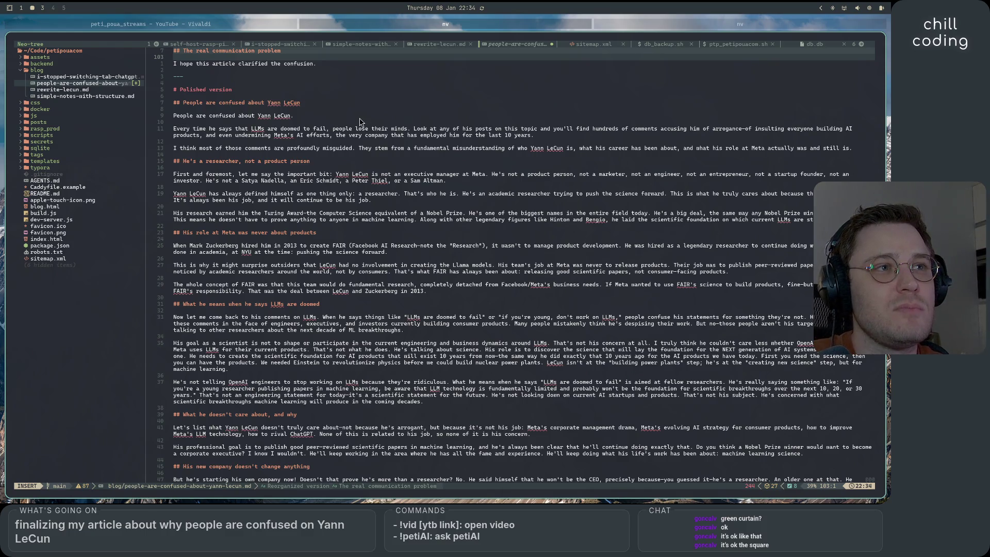
key(super+Left)
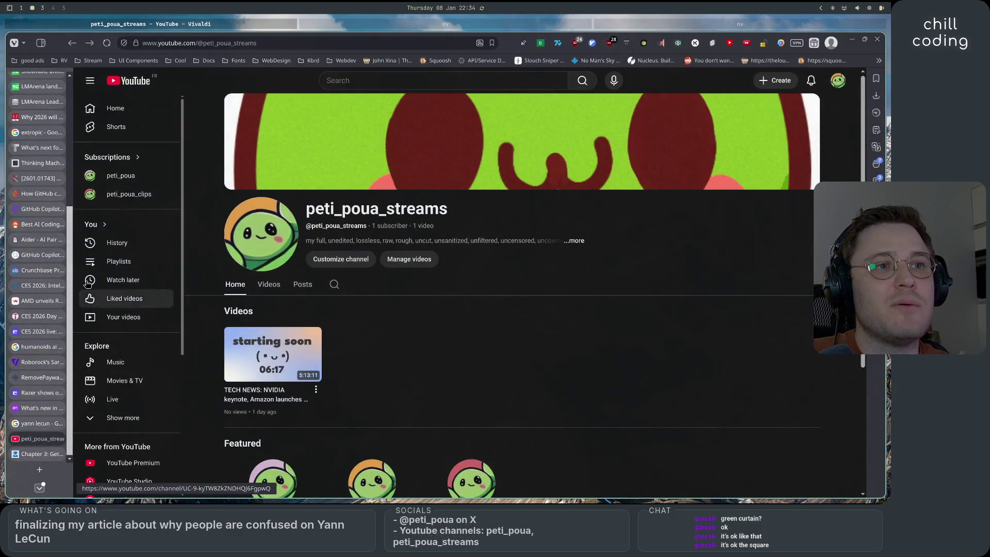
Search YouTube for 'low level' and open 'this is already the worst bug of 2026'
click(359, 80)
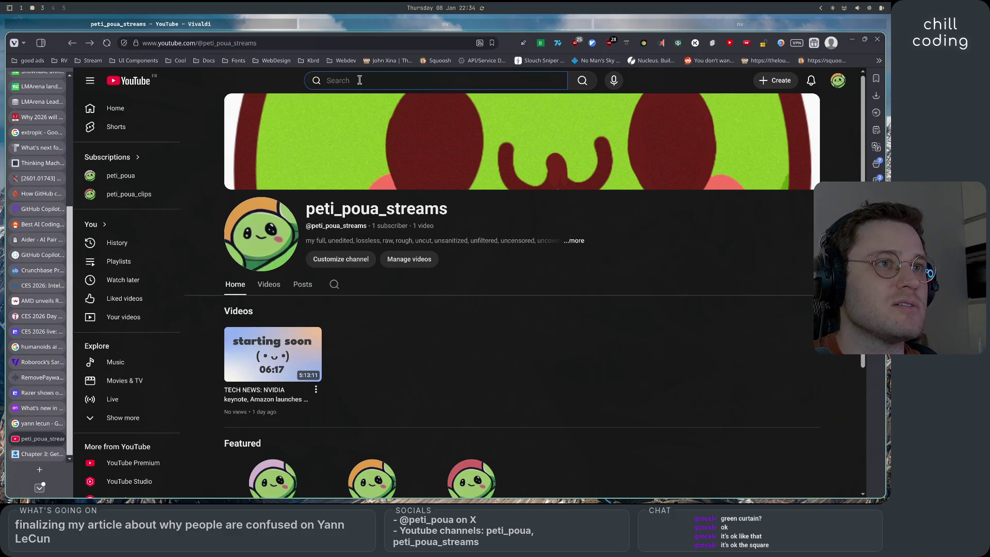
text(low)
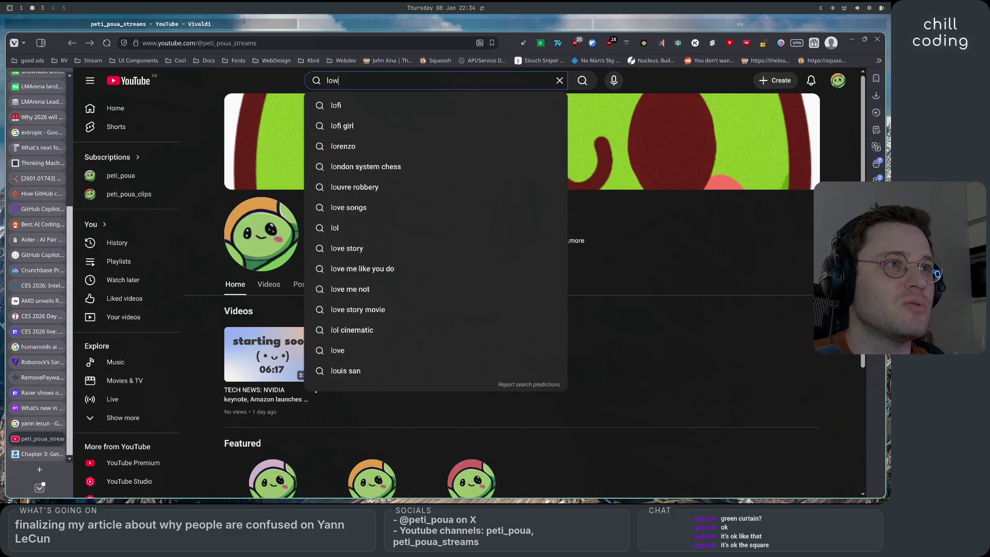
text( level)
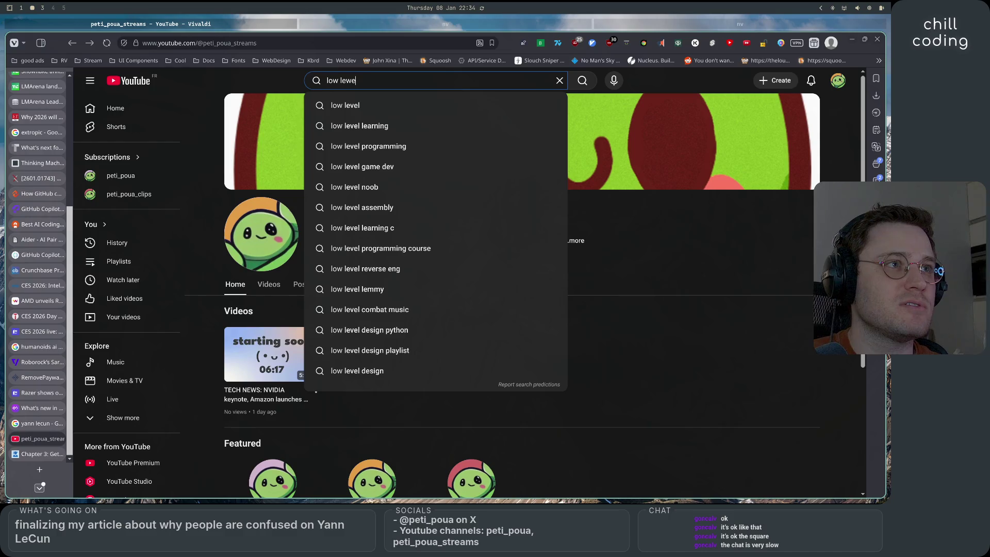
key(Return)
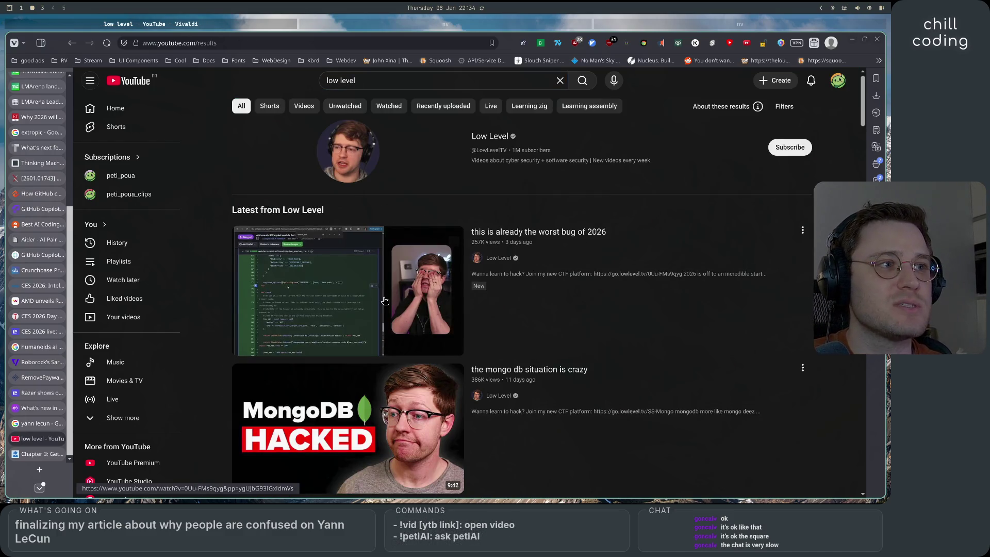
click(382, 289)
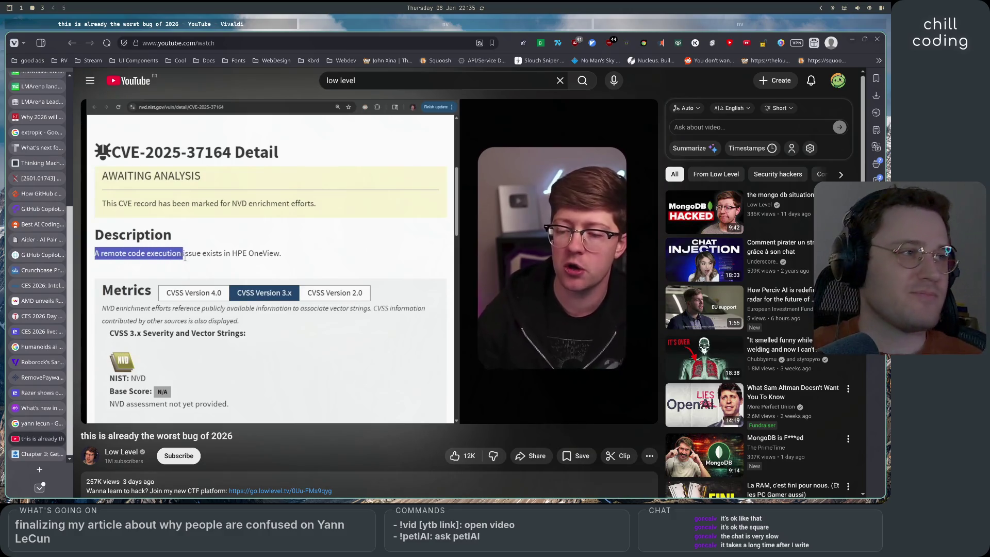
Seek the video to about 2:00, pausing on the GitHub exploit diff
click(259, 397)
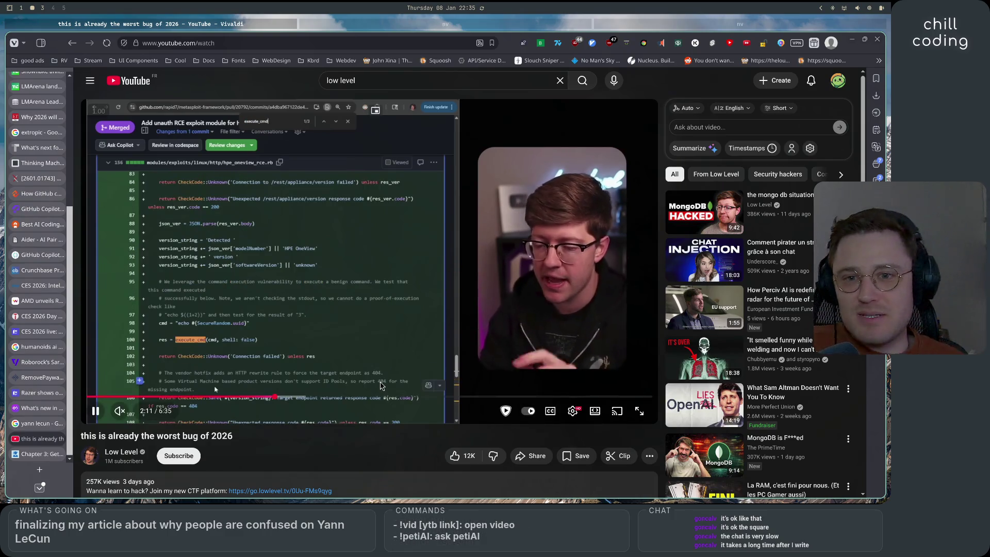
key(space)
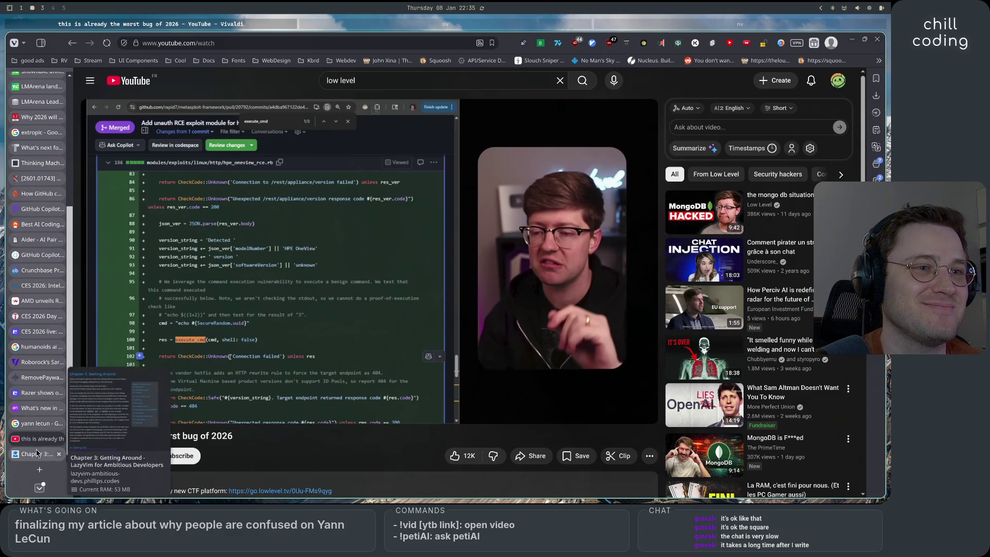
click(515, 29)
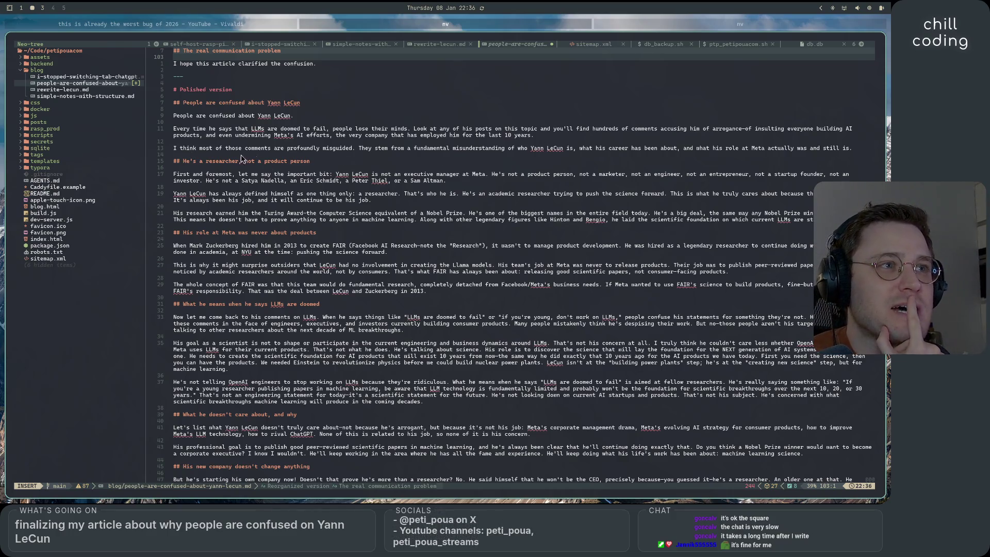
Remove 'profoundly' so the line reads 'I think most of those comments are misguided.'
click(321, 148)
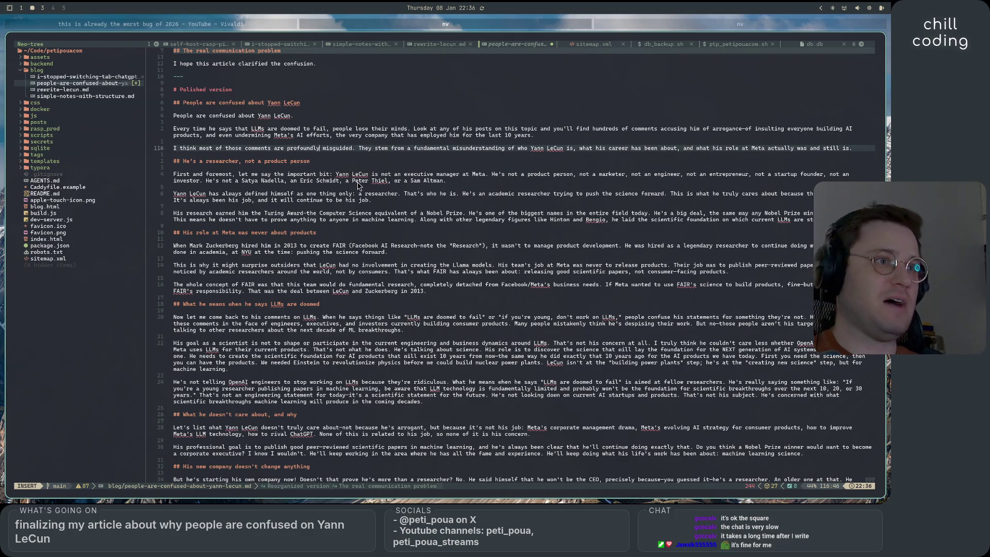
key(BackSpace)
key(BackSpace)
key(BackSpace)
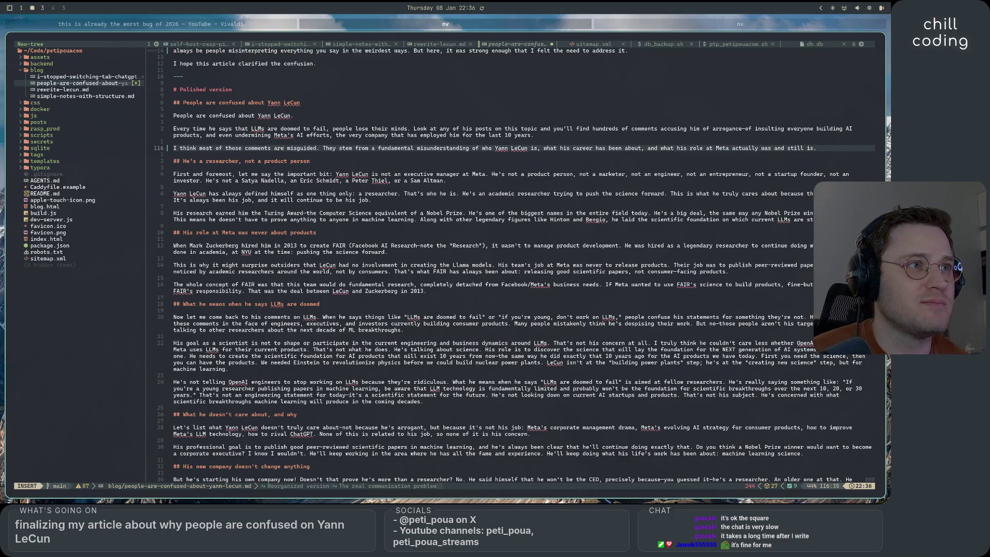
click(420, 101)
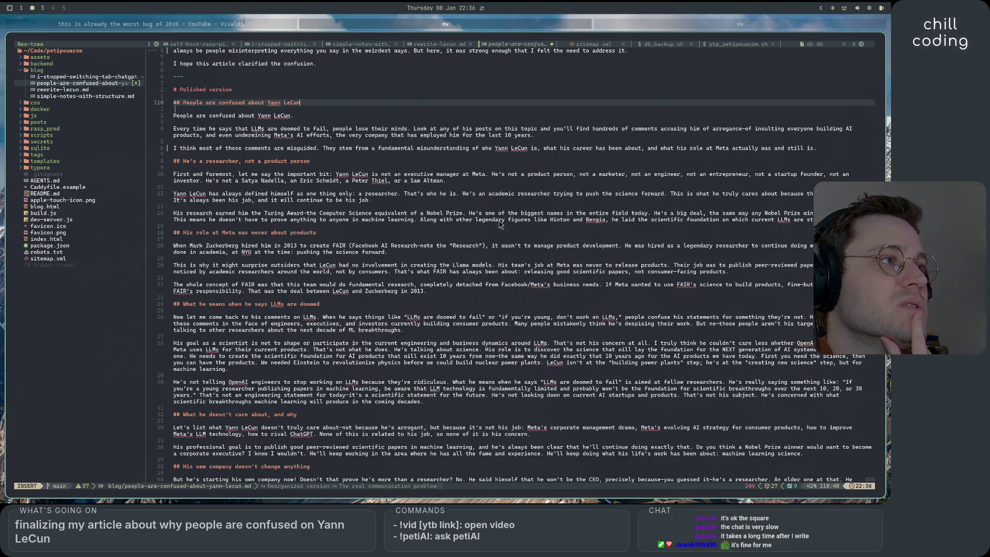
scroll(470, 268, up, 10)
scroll(439, 293, up, 10)
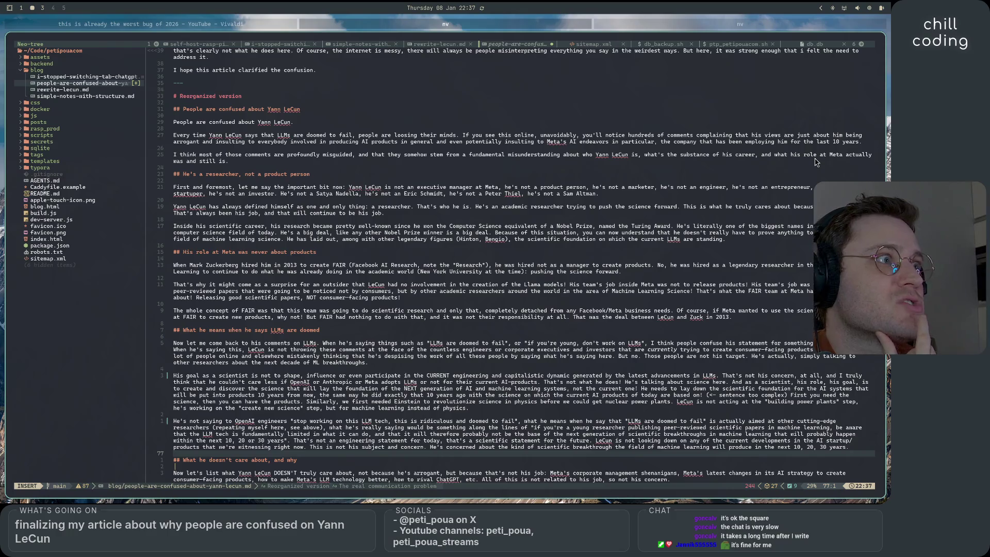
scroll(722, 227, down, 15)
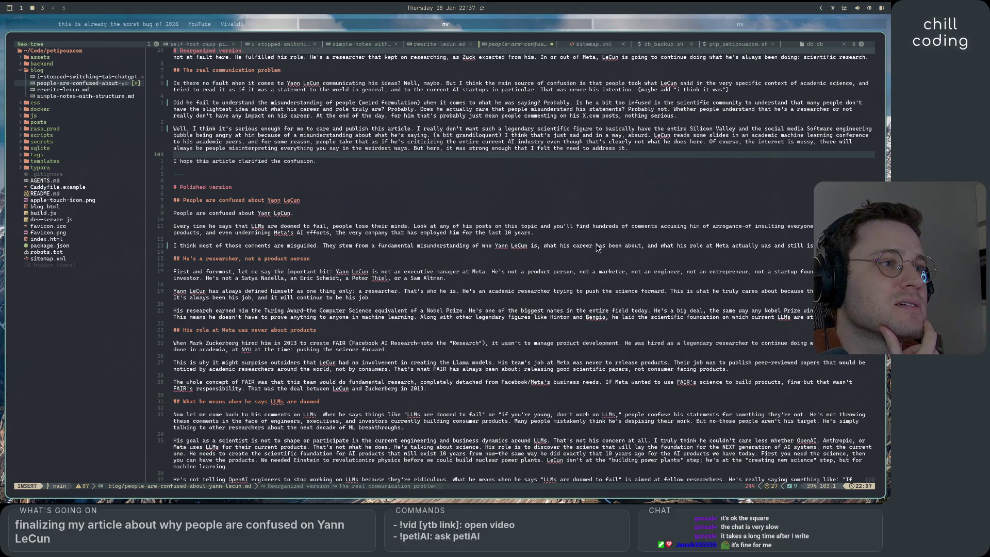
scroll(650, 192, down, 8)
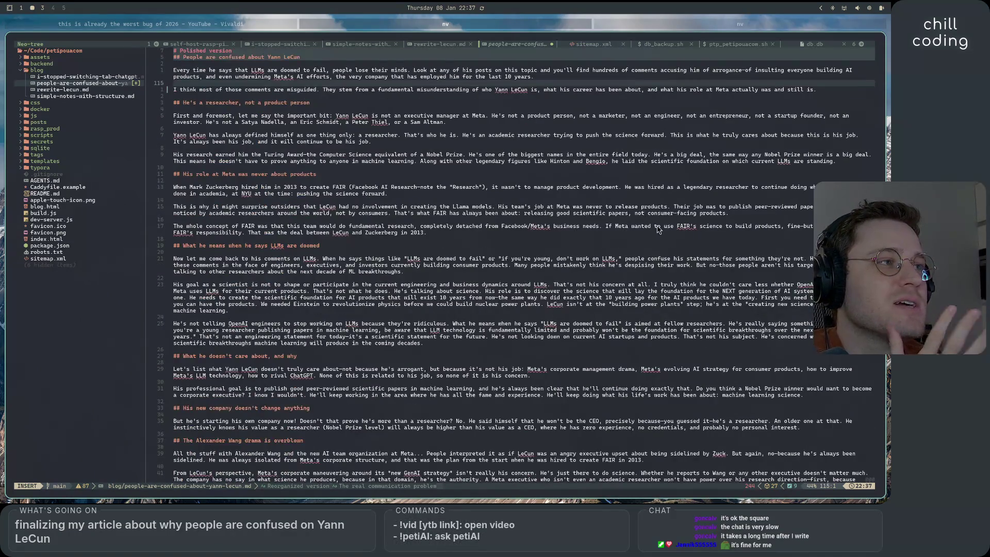
scroll(649, 192, up, 9)
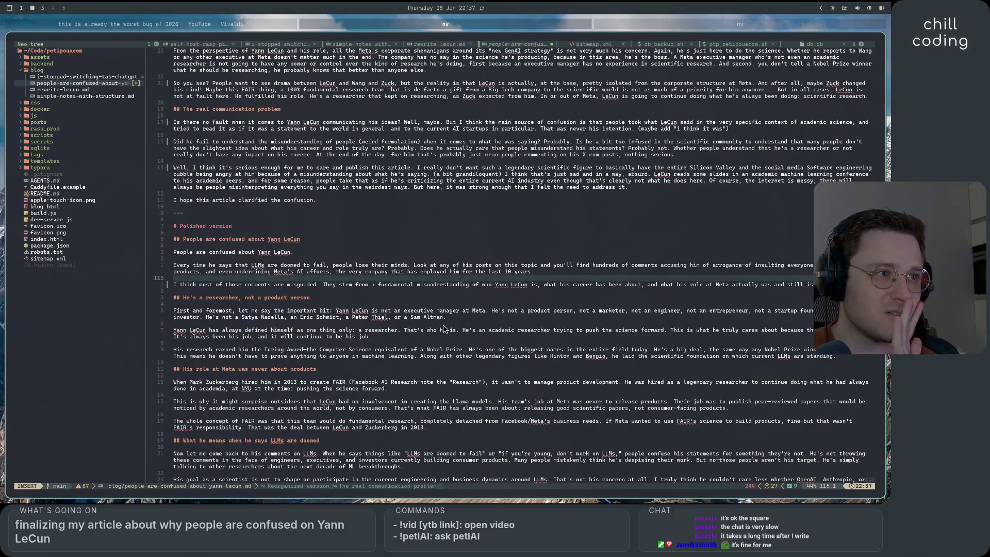
scroll(444, 329, down, 2)
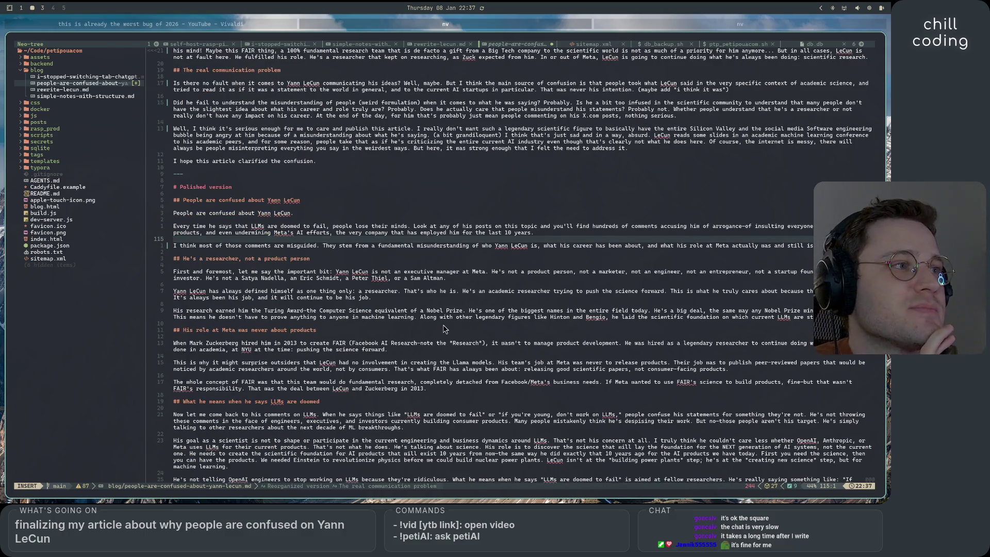
scroll(445, 328, down, 2)
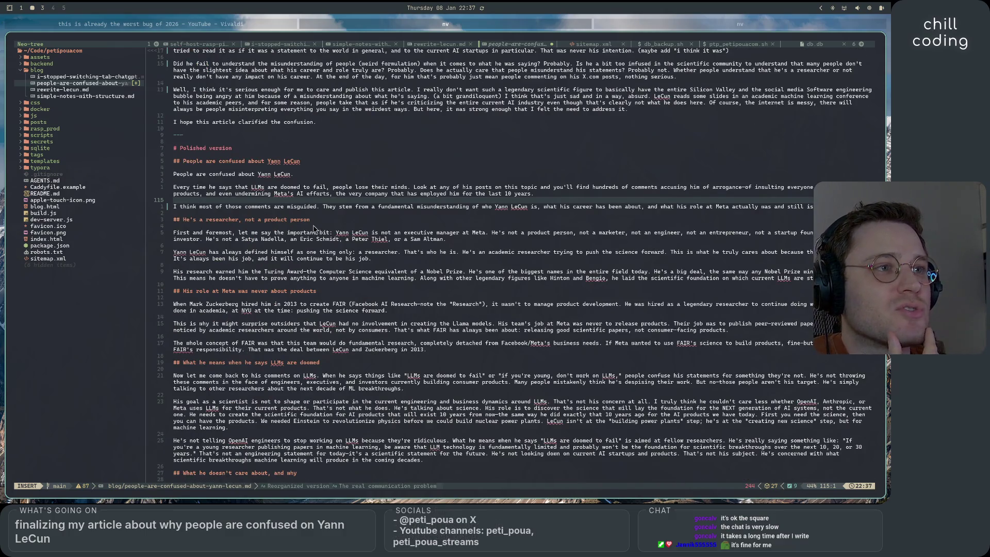
scroll(378, 378, down, 5)
scroll(378, 378, up, 10)
scroll(378, 378, up, 15)
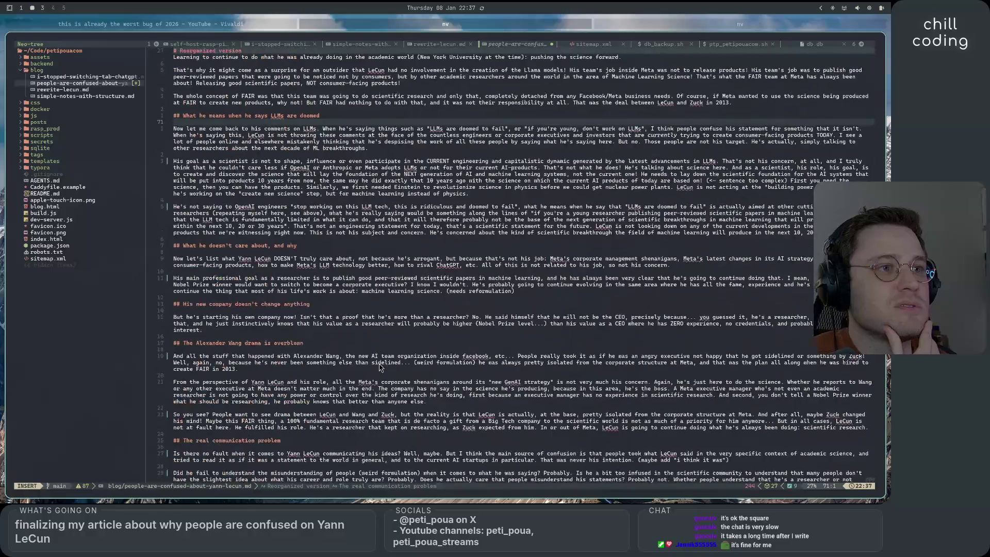
scroll(379, 367, down, 20)
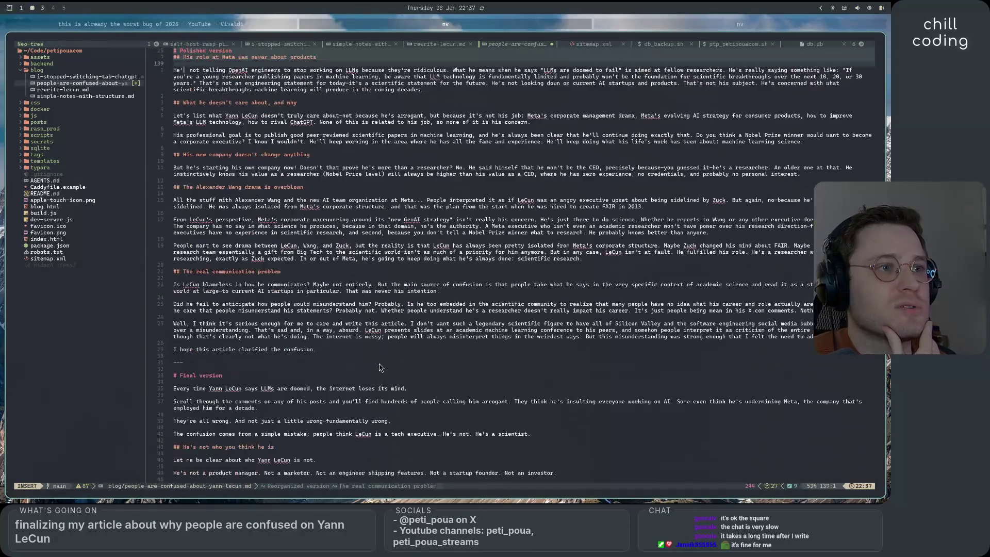
scroll(379, 368, up, 7)
scroll(379, 368, down, 1)
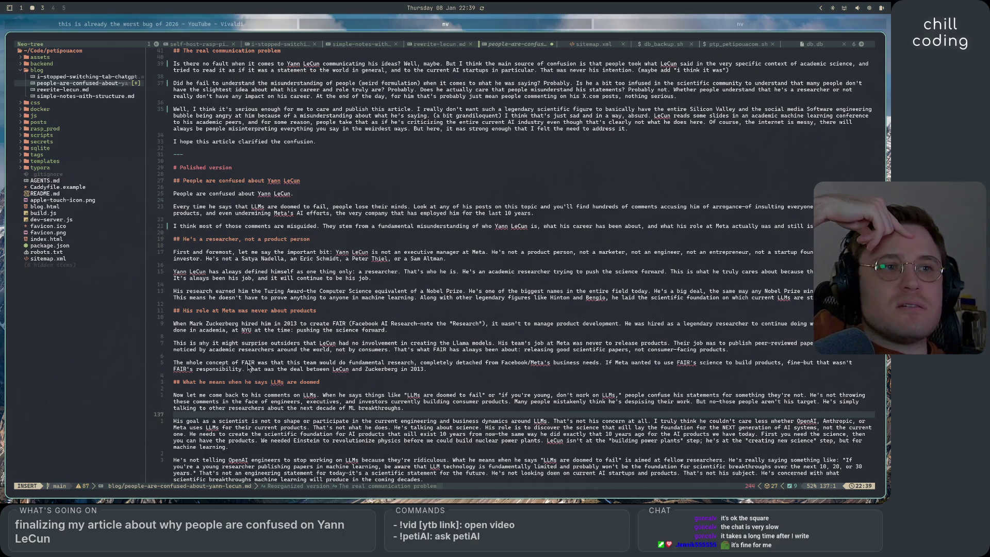
Try selecting the whole 'doesn't have to prove anything' sentence in the Turing Award paragraph
double_click(363, 298)
key(Escape)
key(v)
key(i)
key(s)
key(o)
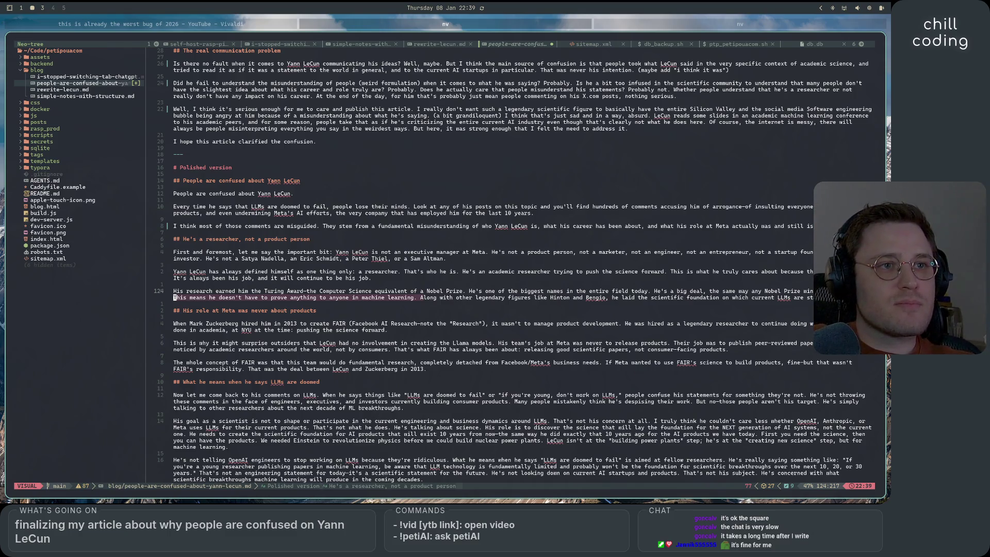
click(294, 323)
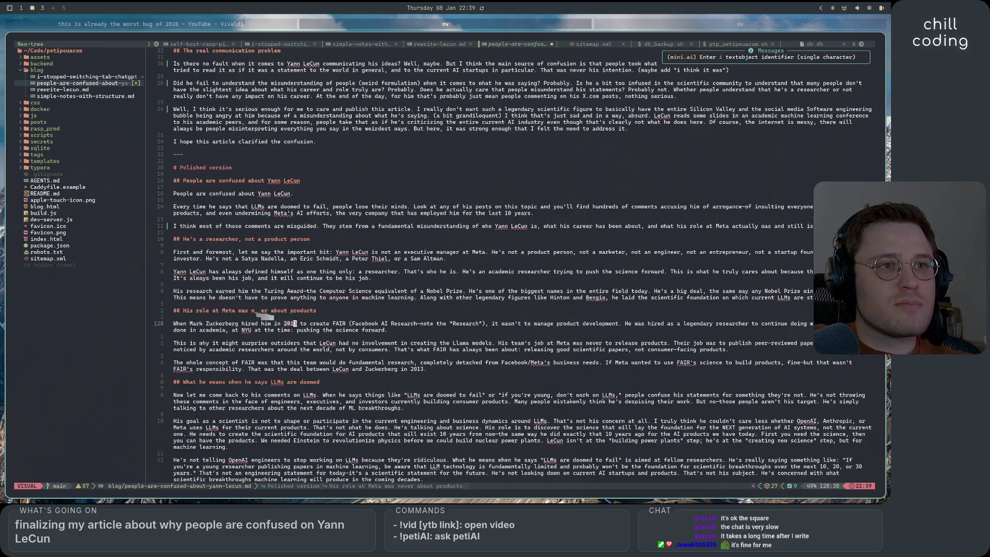
Reselect the sentence about not having to prove anything and delete it from the paragraph
click(416, 297)
key(i)
key(s)
key(o)
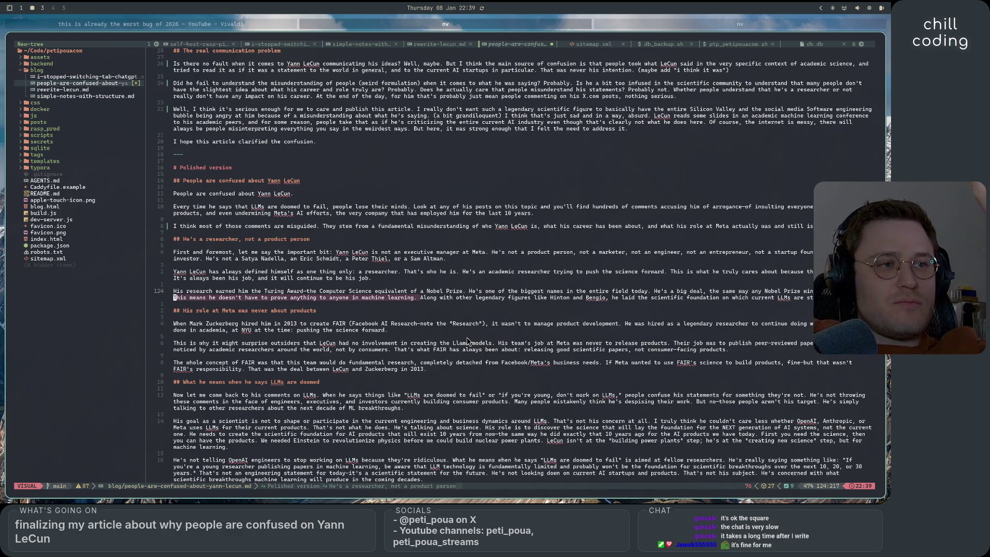
key(c)
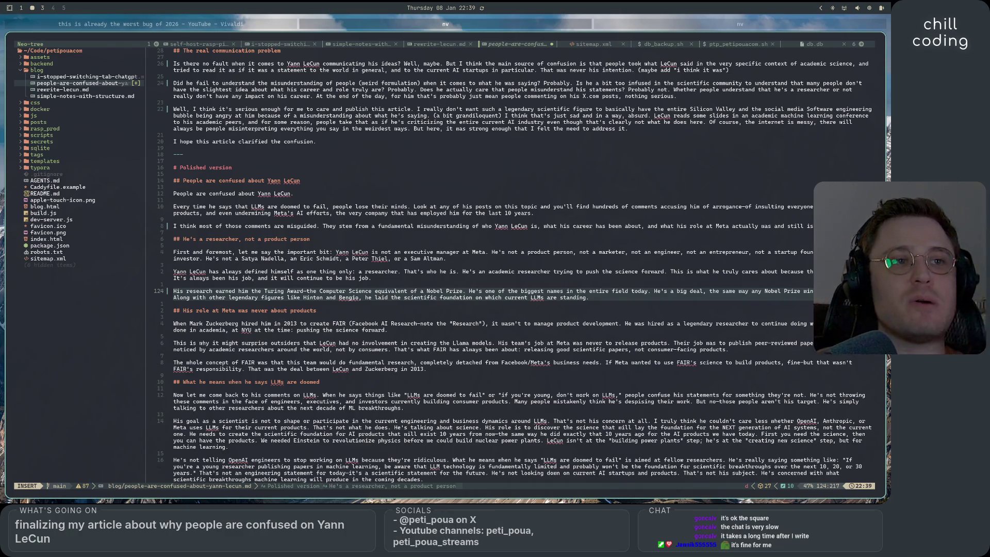
scroll(511, 321, down, 8)
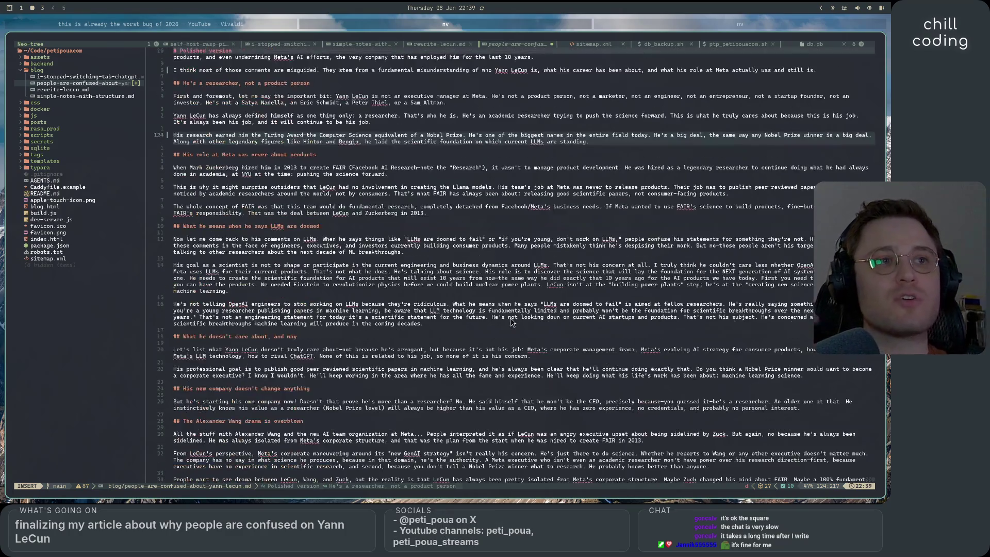
scroll(547, 411, up, 4)
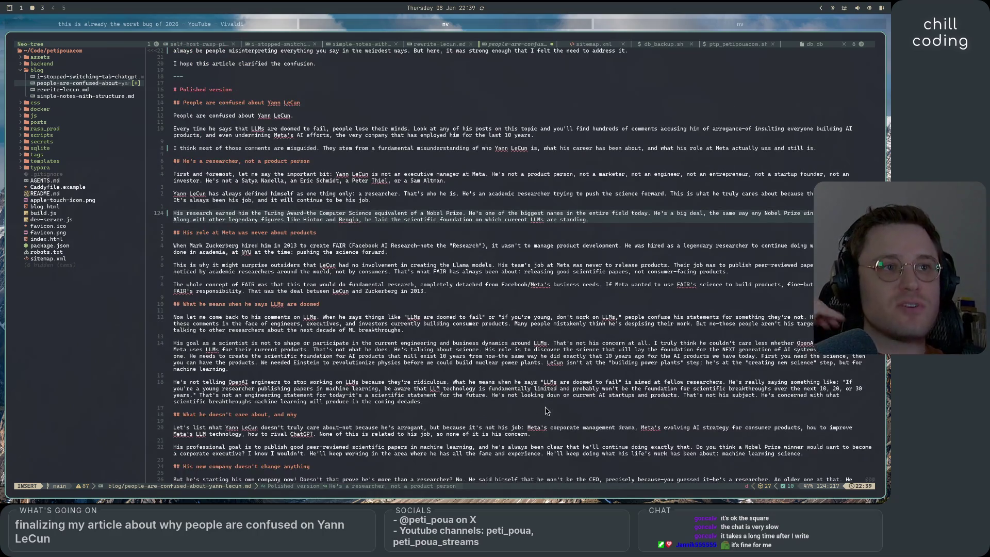